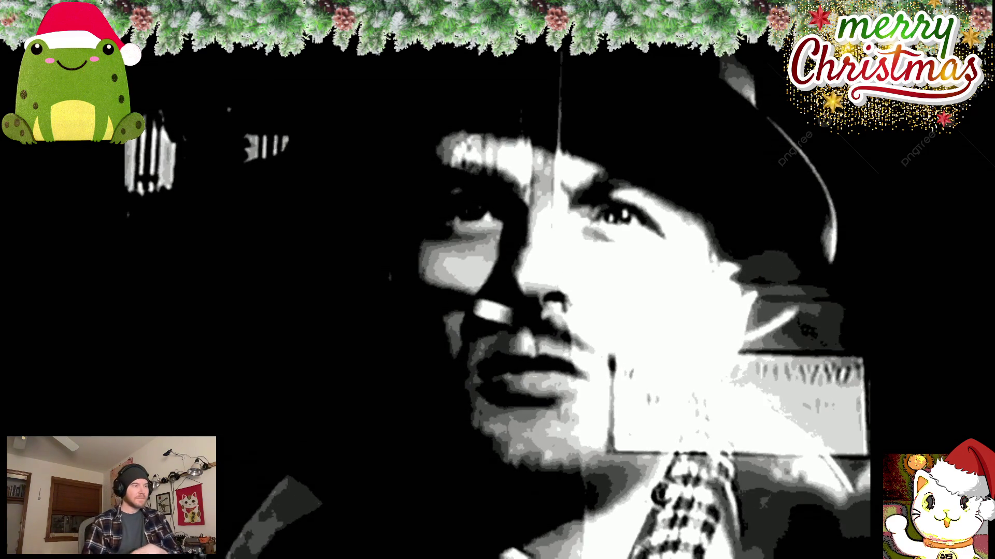
# - Exit fullscreen, raise the video's playback speed from 0.5 to 1.0, and return the preview to fullscreen
pyautogui.press('Escape')
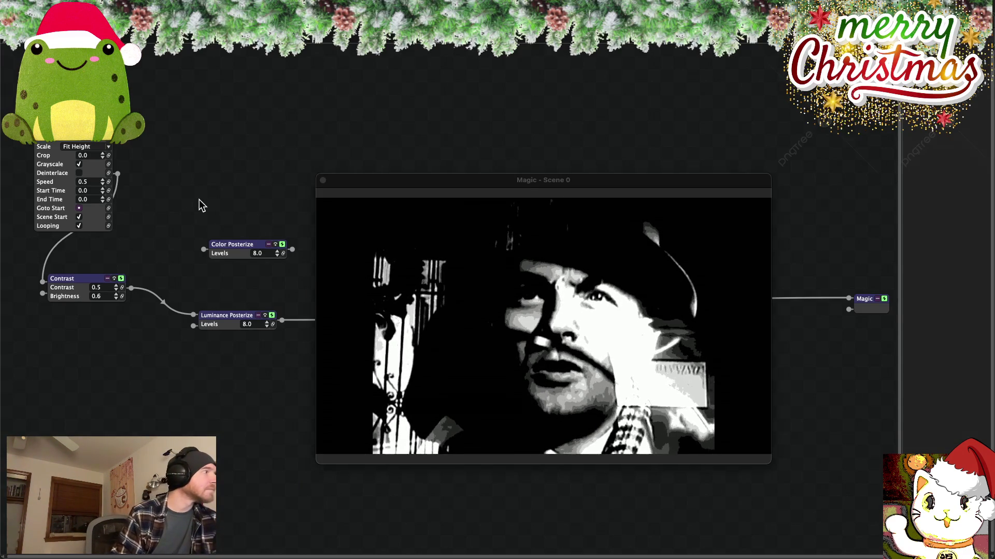
pyautogui.click(103, 180)
pyautogui.click(102, 179)
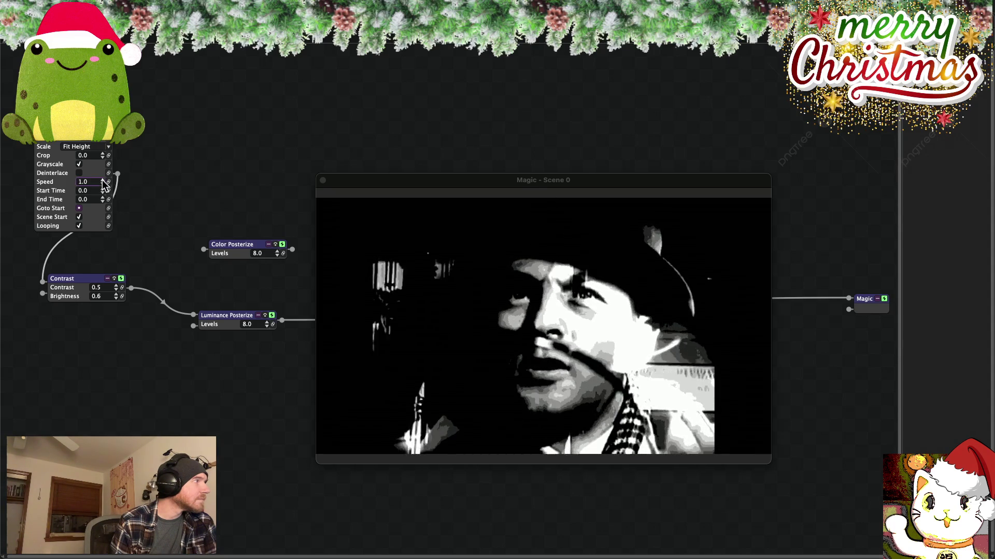
pyautogui.click(102, 179)
pyautogui.click(102, 180)
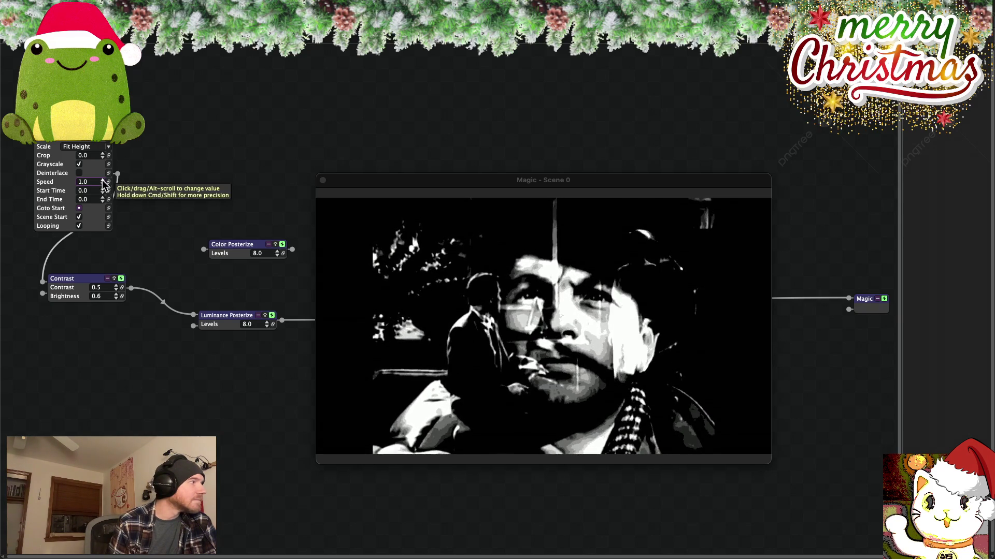
pyautogui.moveTo(379, 182); pyautogui.dragTo(397, 135)
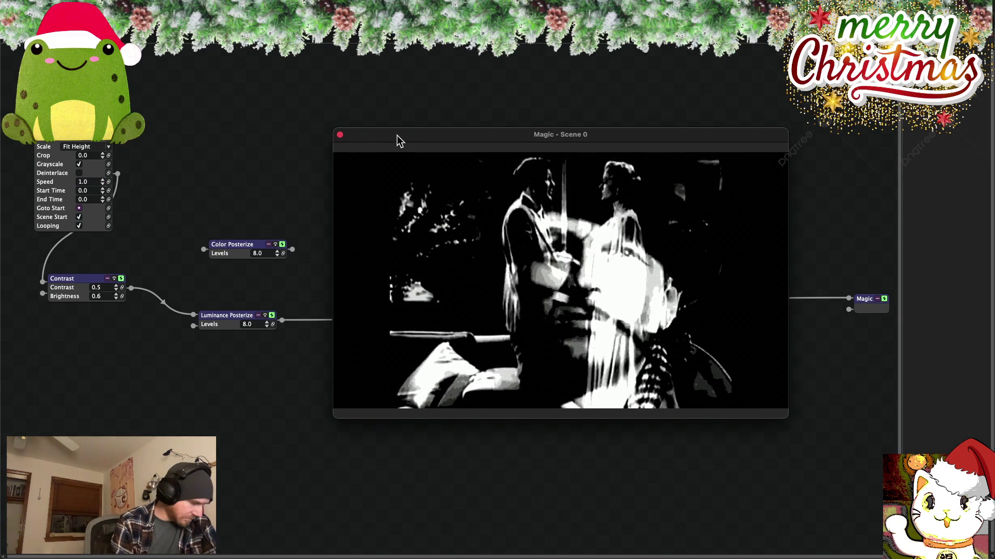
pyautogui.doubleClick(396, 135)
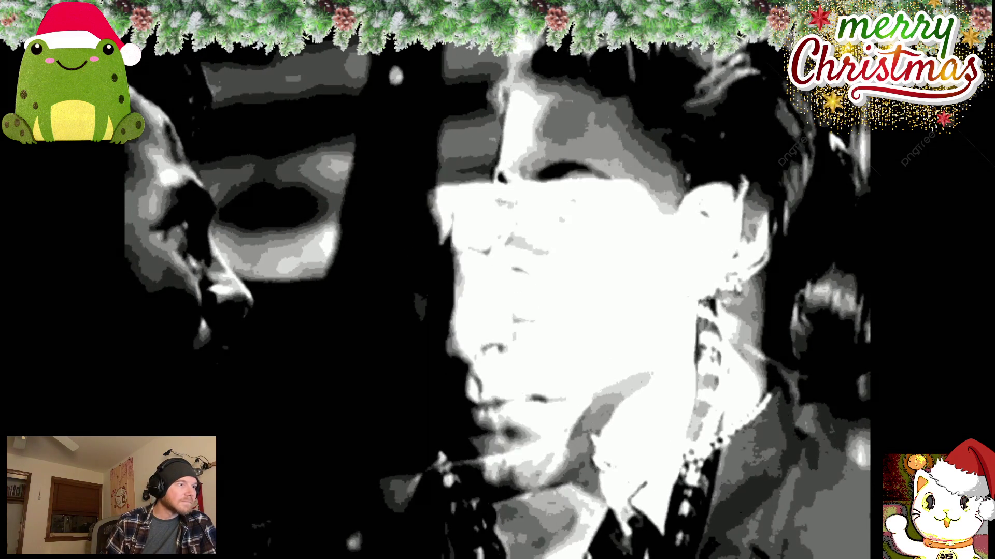
# - Leave the fullscreen scene output after watching the posterized film
pyautogui.press('Escape')
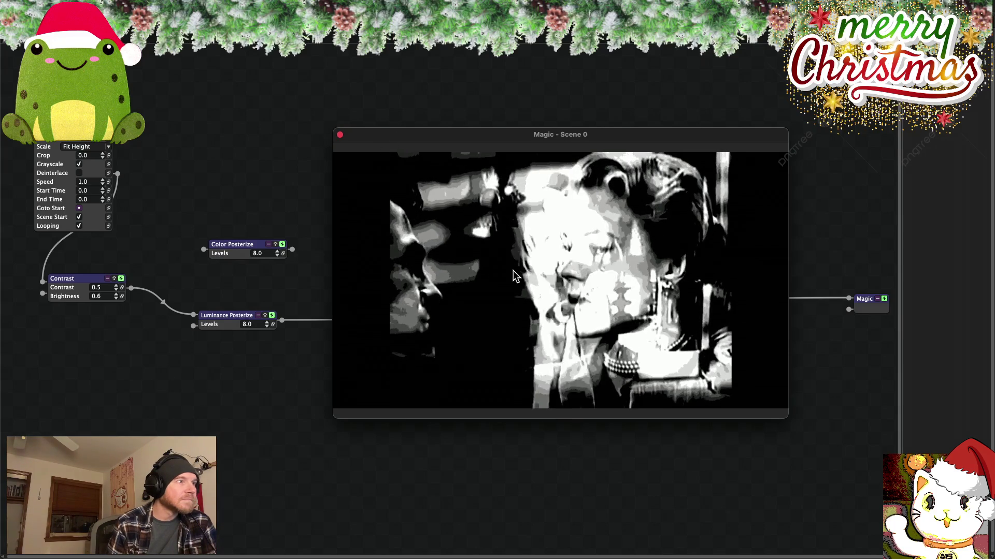
# - Move the scene preview aside and box-select the VideoFile, Contrast and both Posterize nodes
pyautogui.moveTo(472, 135); pyautogui.dragTo(461, 93)
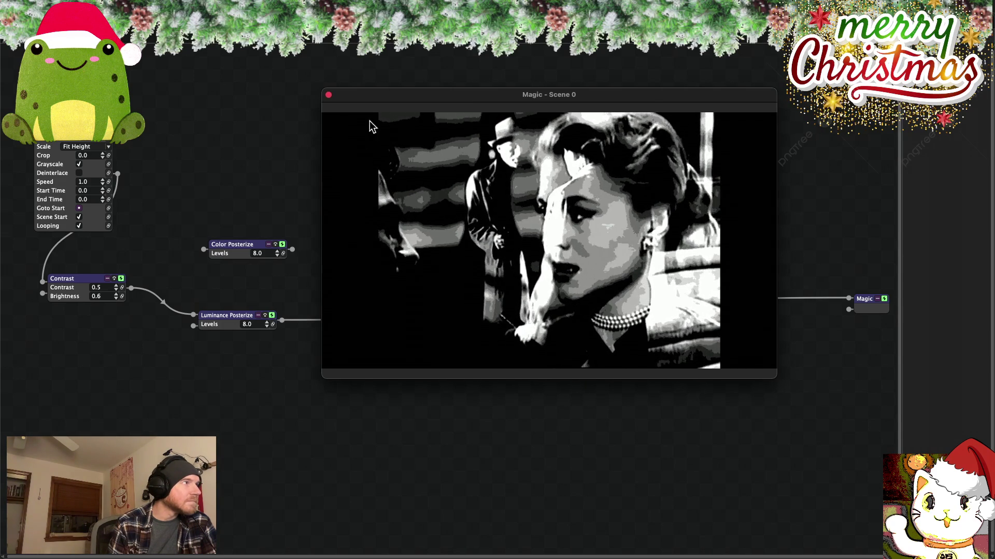
pyautogui.moveTo(388, 94); pyautogui.dragTo(422, 188)
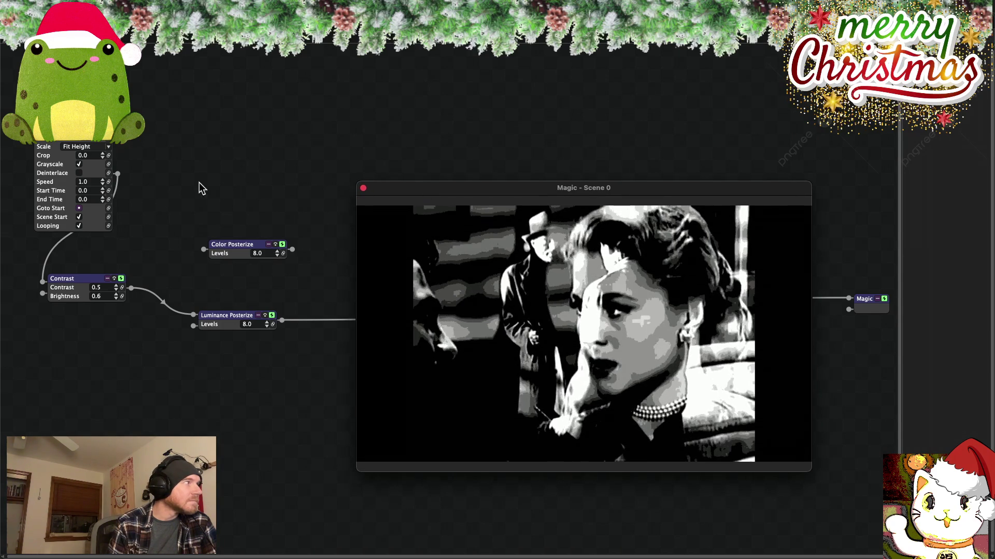
pyautogui.moveTo(271, 174); pyautogui.dragTo(45, 378)
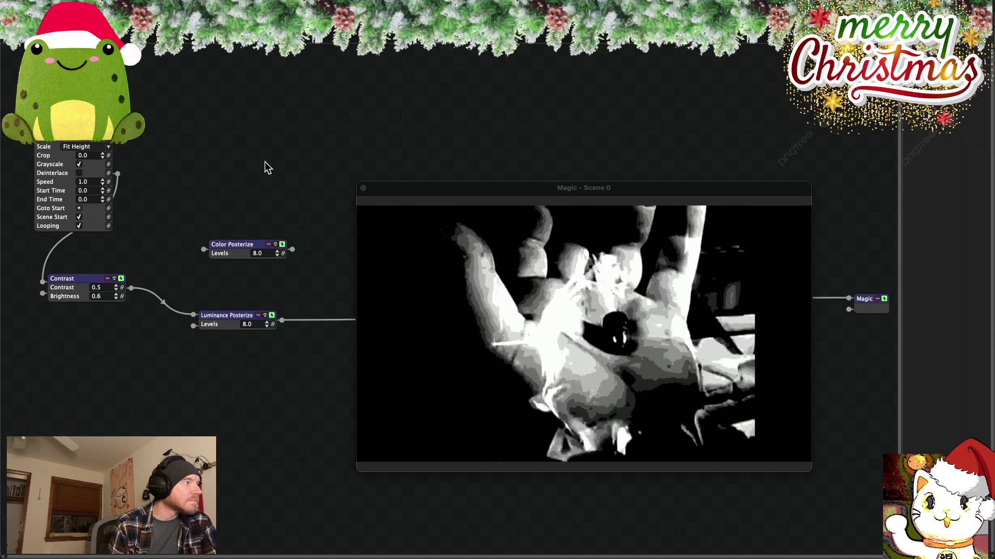
pyautogui.moveTo(53, 79)
pyautogui.mouseDown()
pyautogui.moveTo(253, 412)
pyautogui.moveTo(243, 408)
pyautogui.mouseUp()
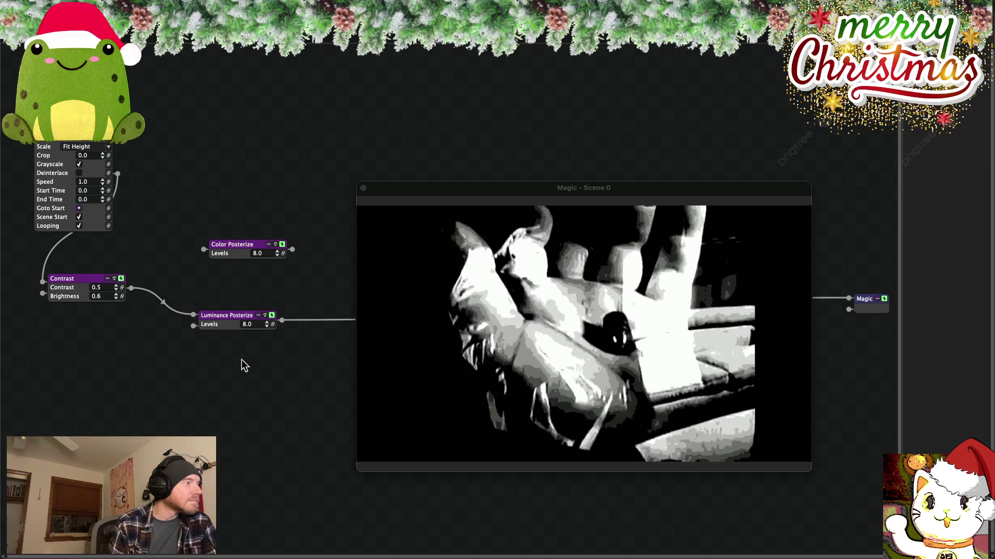
pyautogui.moveTo(502, 188); pyautogui.dragTo(549, 432)
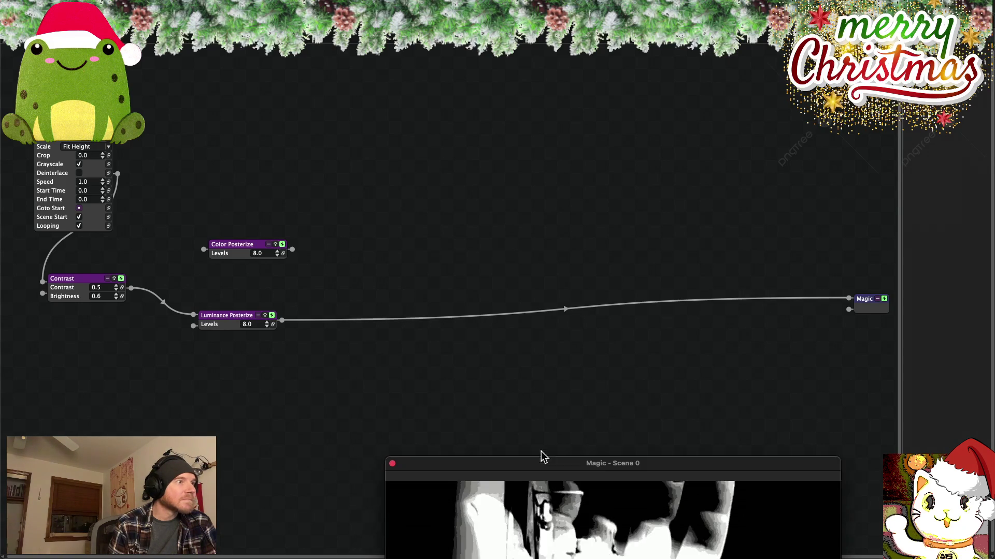
pyautogui.moveTo(316, 138); pyautogui.dragTo(109, 454)
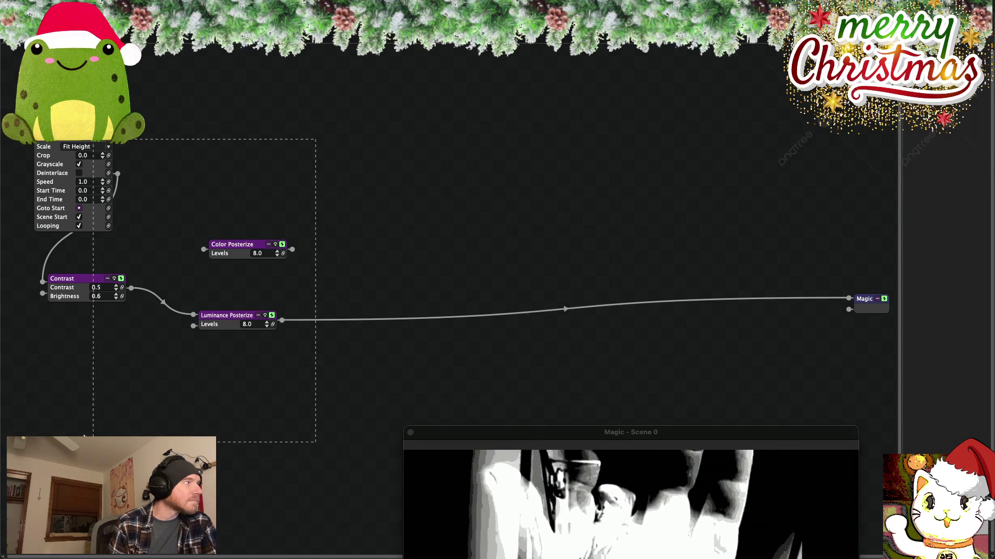
# - Copy the selected nodes and paste a duplicate chain onto the canvas
pyautogui.rightClick(81, 283)
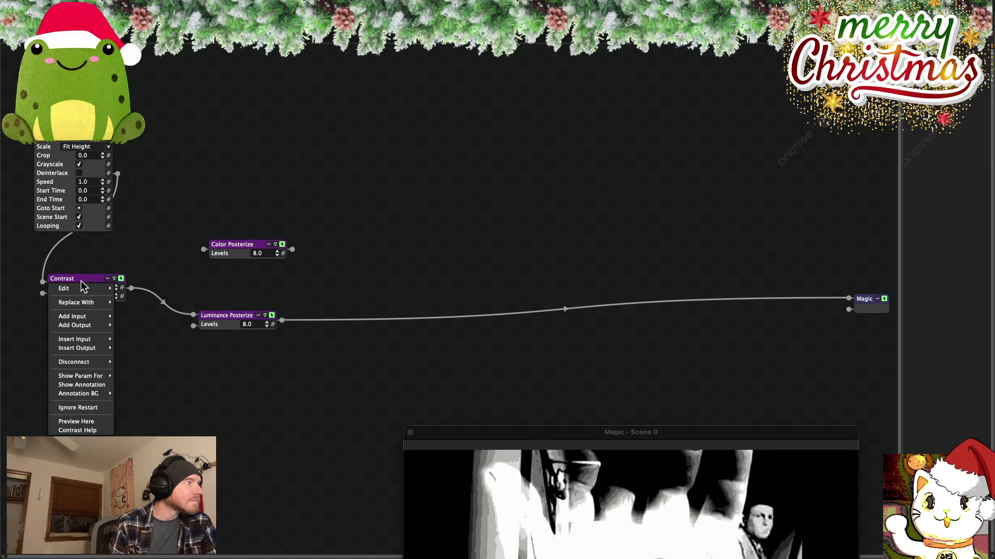
pyautogui.moveTo(81, 286)
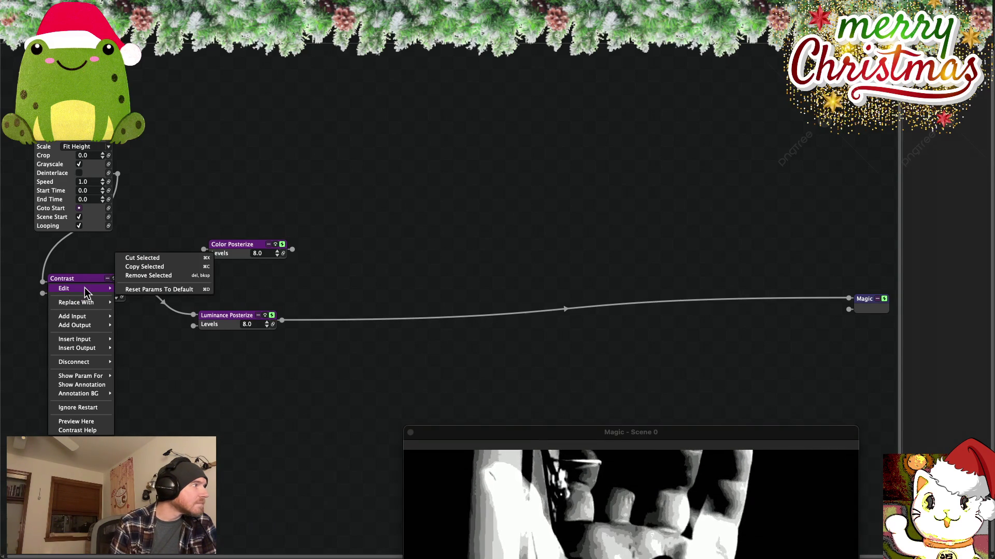
pyautogui.click(139, 267)
pyautogui.rightClick(472, 157)
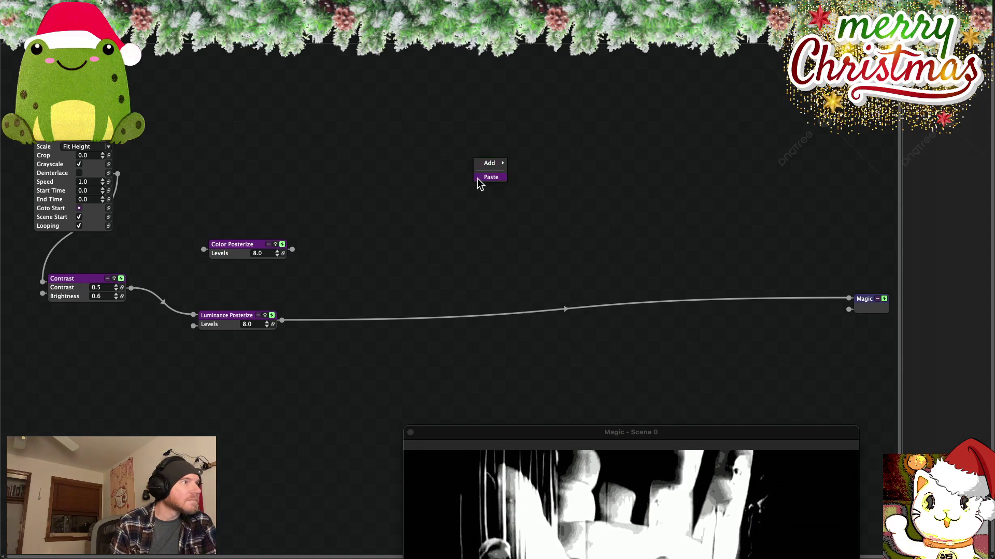
pyautogui.click(486, 178)
# - Arrange the pasted video node higher with its Contrast and Posterize nodes beneath it
pyautogui.moveTo(498, 182)
pyautogui.mouseDown()
pyautogui.moveTo(433, 113)
pyautogui.moveTo(365, 97)
pyautogui.mouseUp()
pyautogui.moveTo(531, 253); pyautogui.dragTo(623, 406)
pyautogui.moveTo(549, 351)
pyautogui.mouseDown()
pyautogui.moveTo(481, 256)
pyautogui.moveTo(481, 285)
pyautogui.mouseUp()
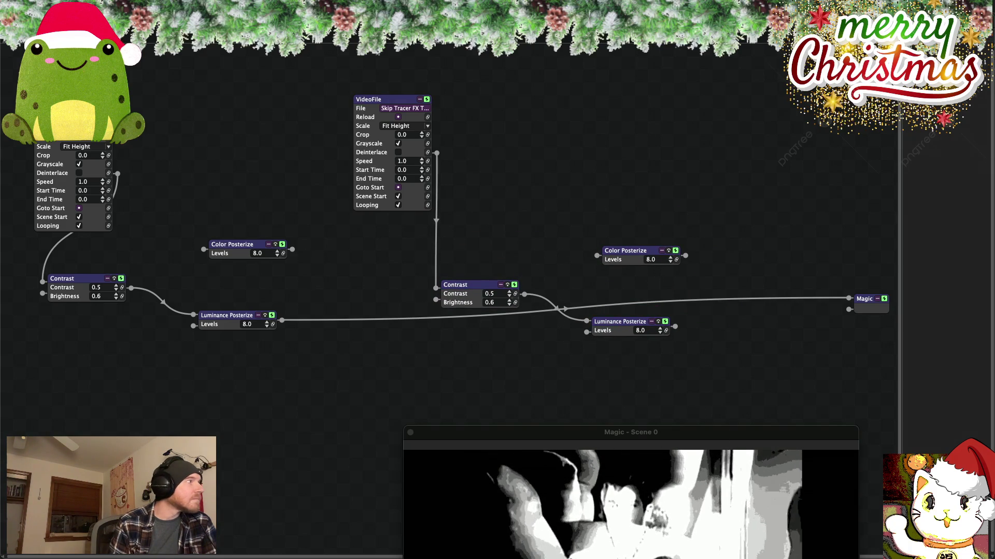
# - Load Skip Tracer FX Test Edit 2A into the copied VideoFile node and center the preview
pyautogui.click(404, 108)
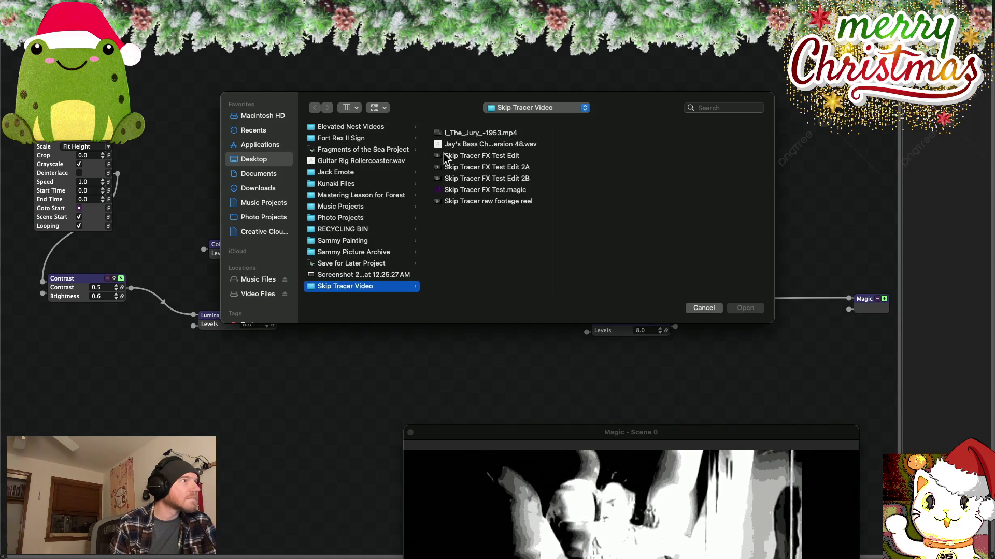
pyautogui.click(506, 167)
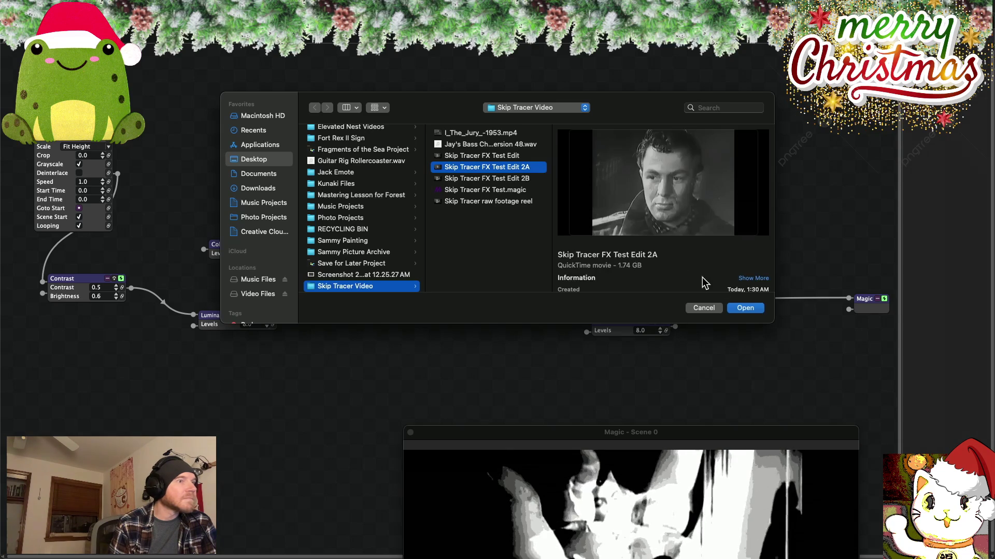
pyautogui.click(746, 309)
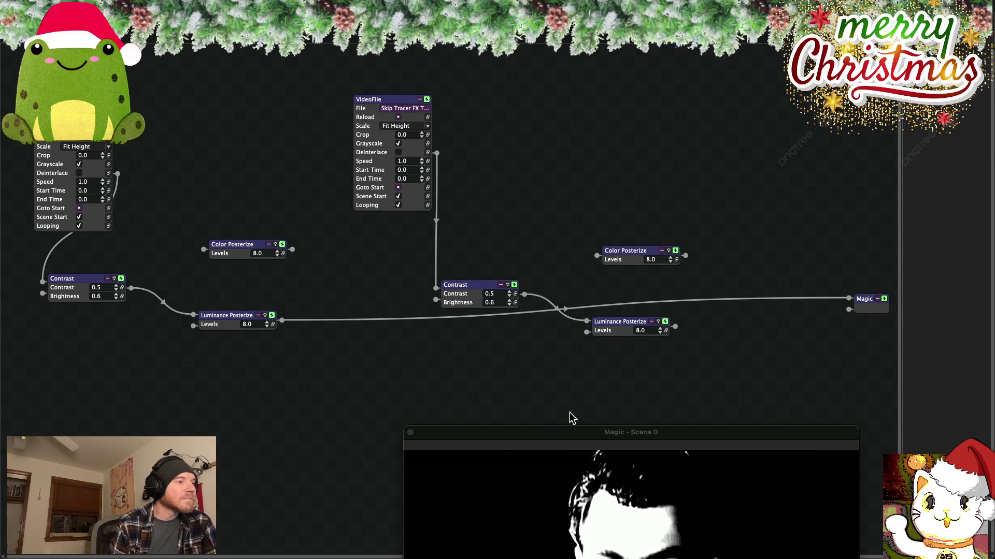
pyautogui.click(410, 109)
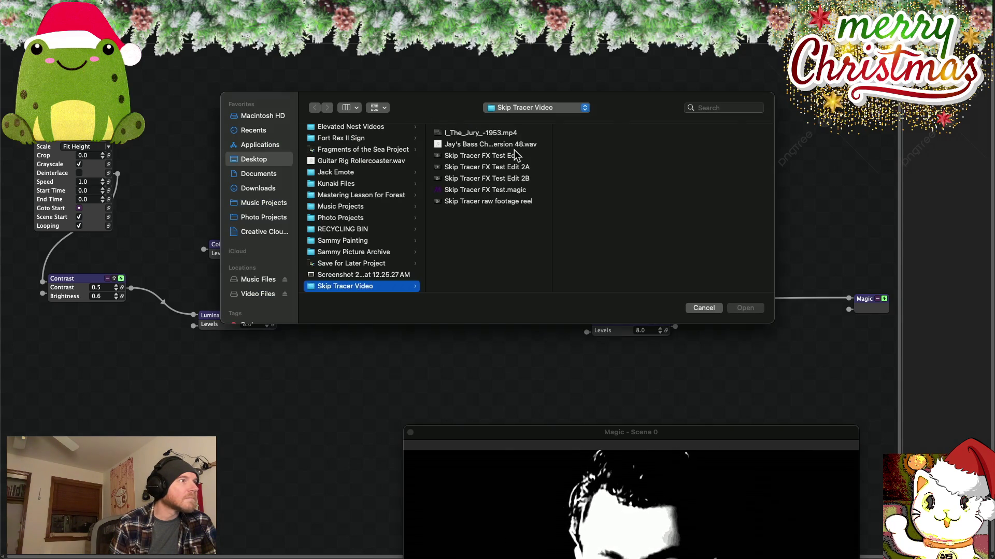
pyautogui.press('Escape')
pyautogui.moveTo(664, 437); pyautogui.dragTo(378, 196)
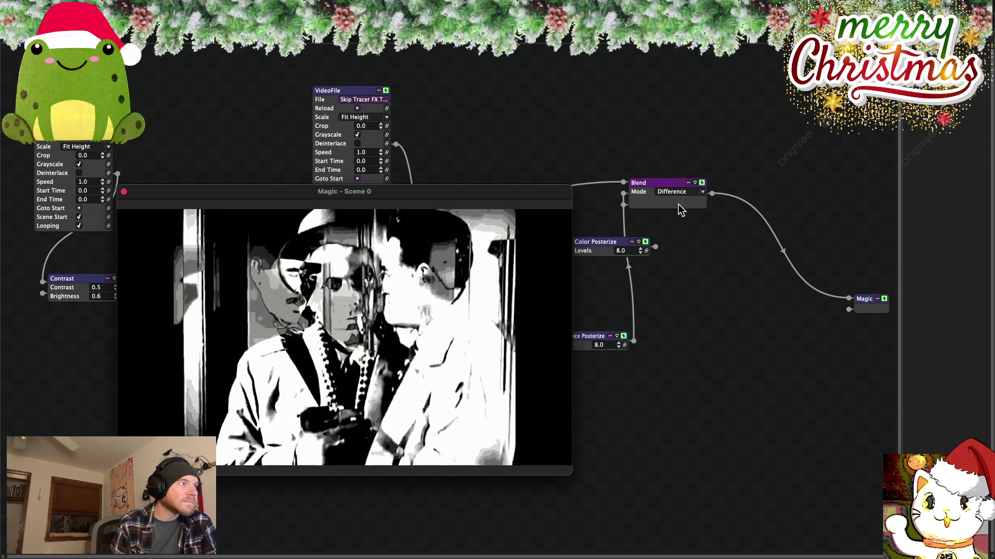
# - Try the Blend node's Negation, Exclusion, Screen, Overlay and Soft Light modes
pyautogui.click(703, 192)
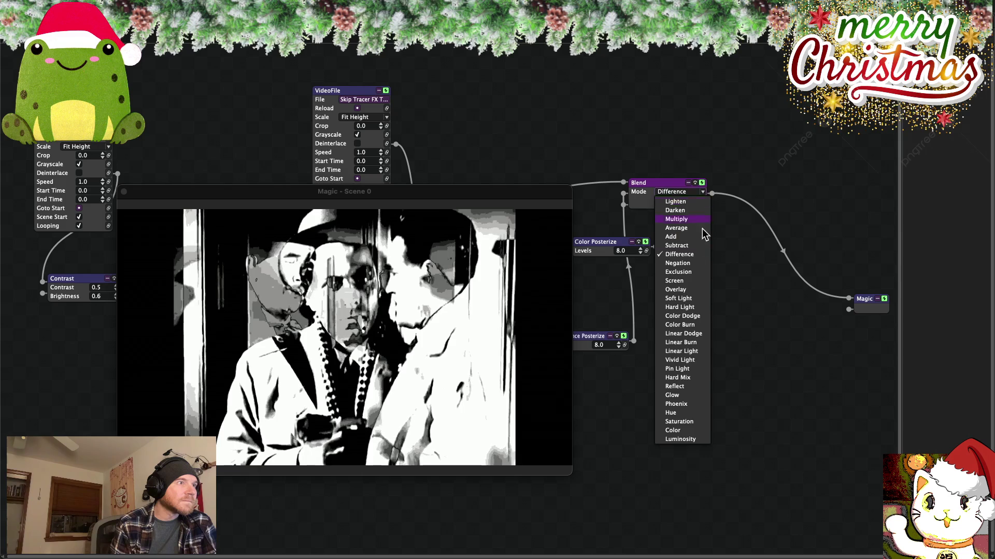
pyautogui.click(687, 269)
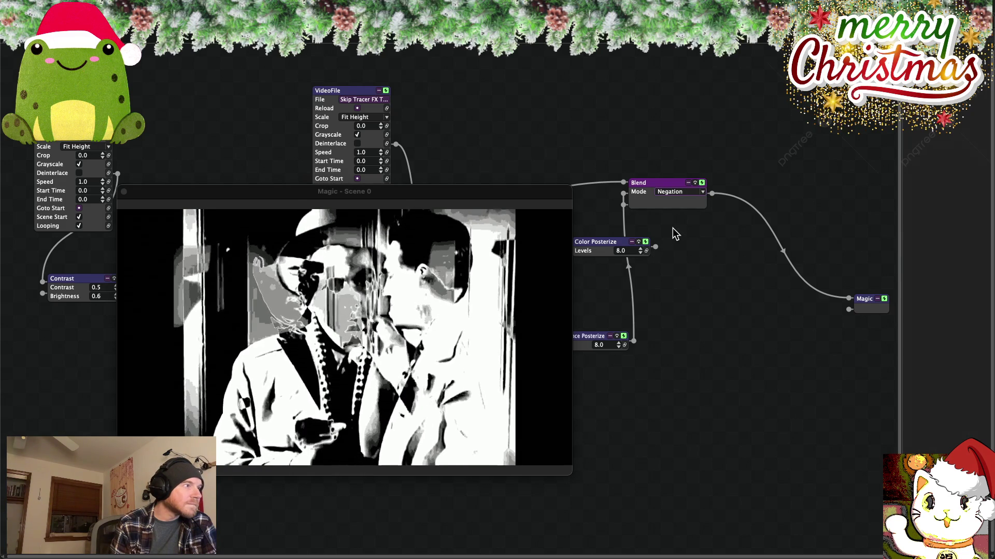
pyautogui.click(703, 193)
pyautogui.click(685, 271)
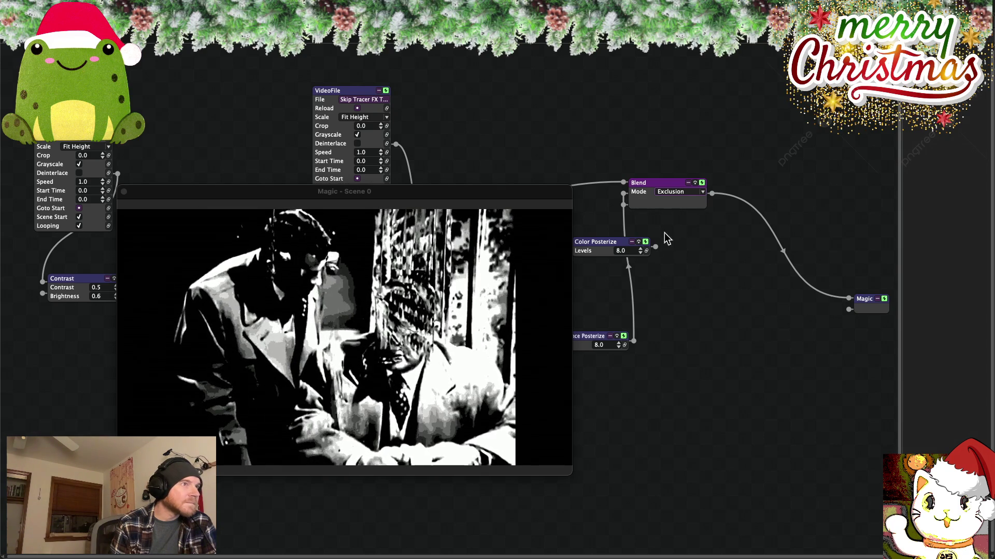
pyautogui.click(702, 192)
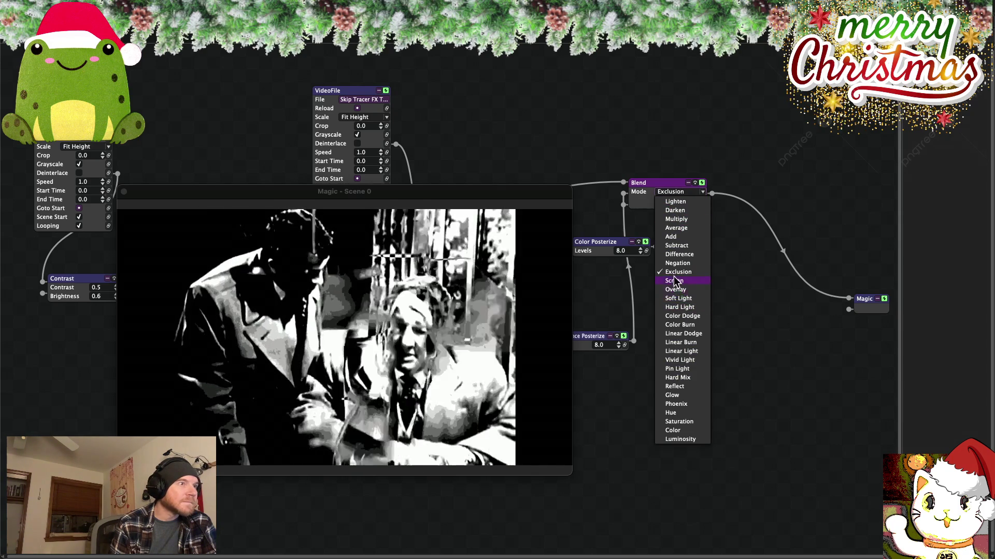
pyautogui.click(673, 281)
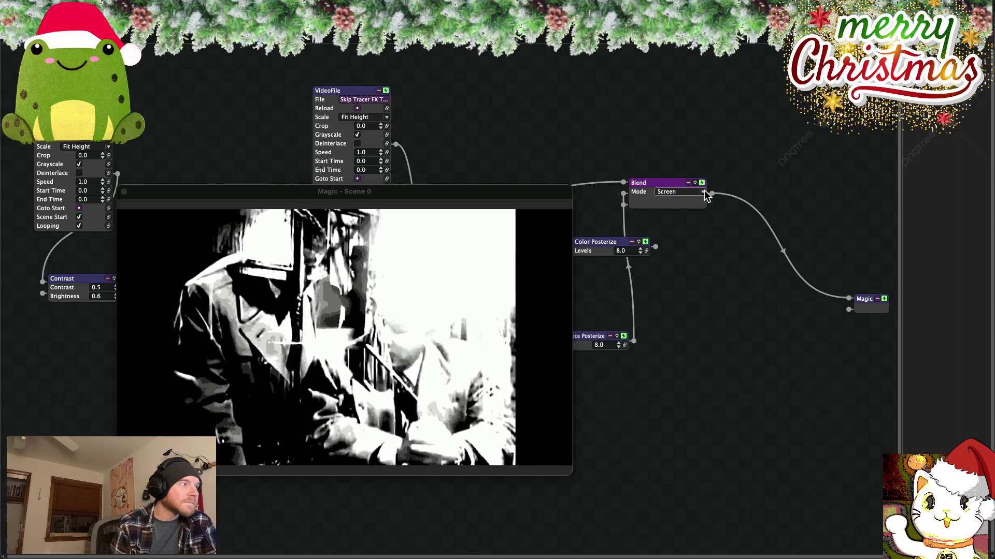
pyautogui.click(702, 192)
pyautogui.click(679, 289)
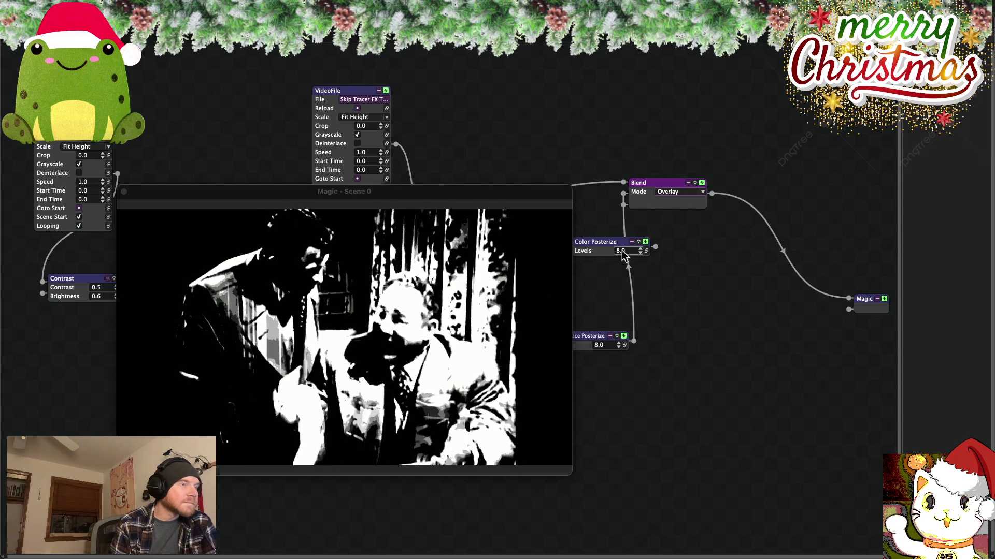
pyautogui.click(697, 191)
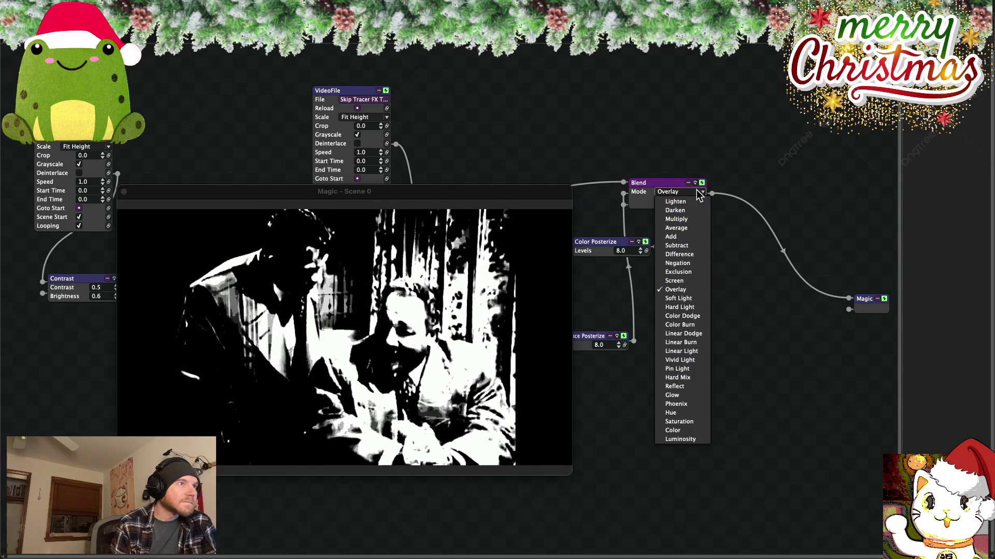
pyautogui.click(681, 298)
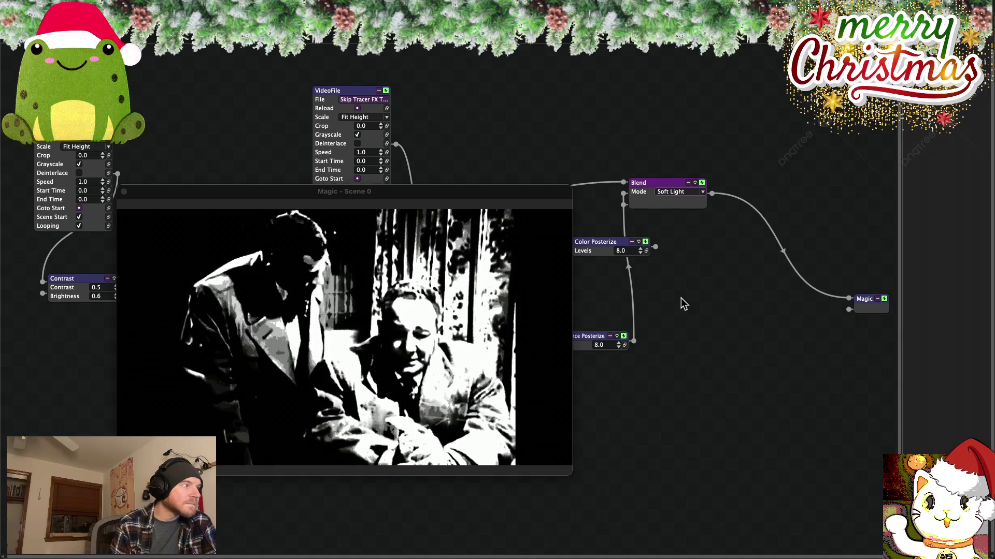
# - Audition Hard Light, Color Dodge, Color Burn, Linear Dodge and Linear Burn, ending on Linear Light
pyautogui.click(701, 192)
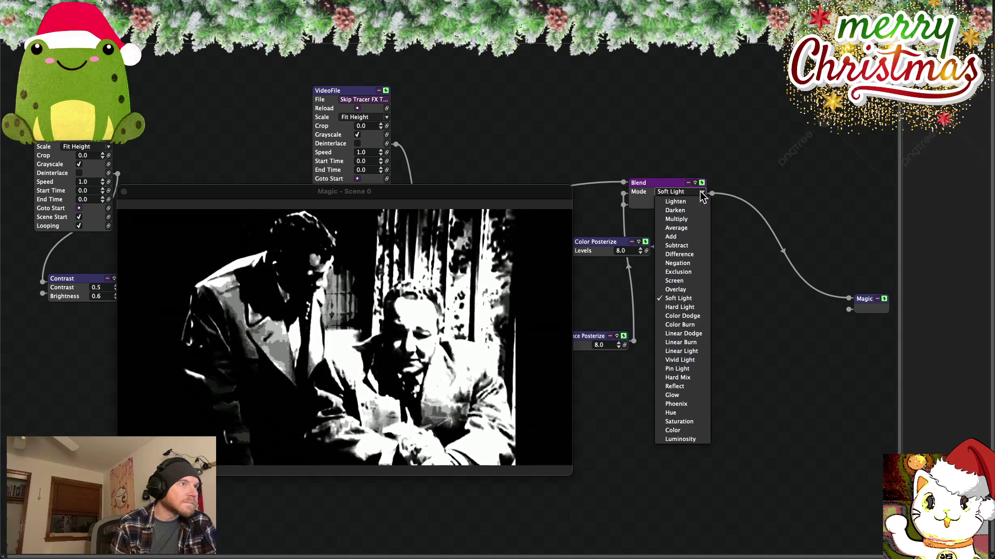
pyautogui.click(683, 308)
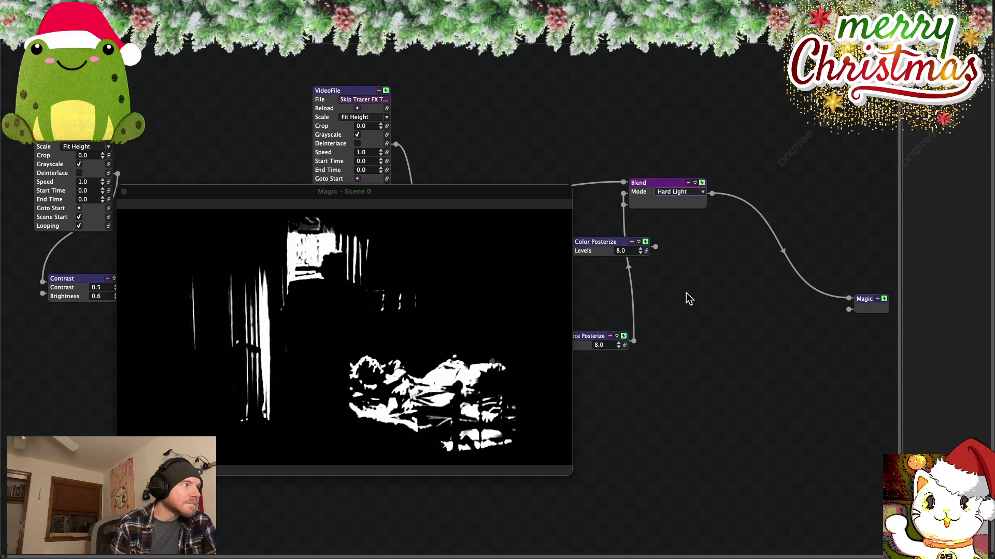
pyautogui.click(705, 194)
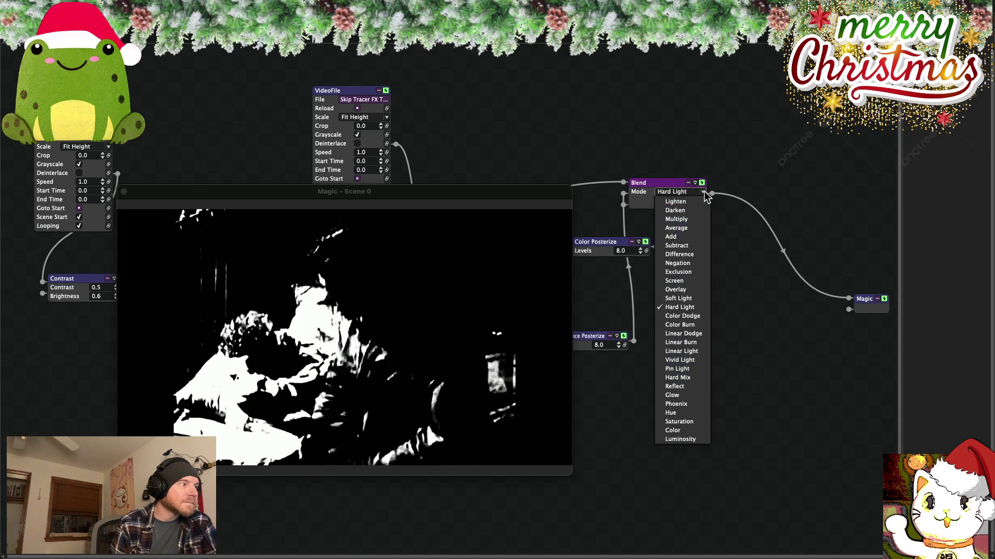
pyautogui.click(677, 315)
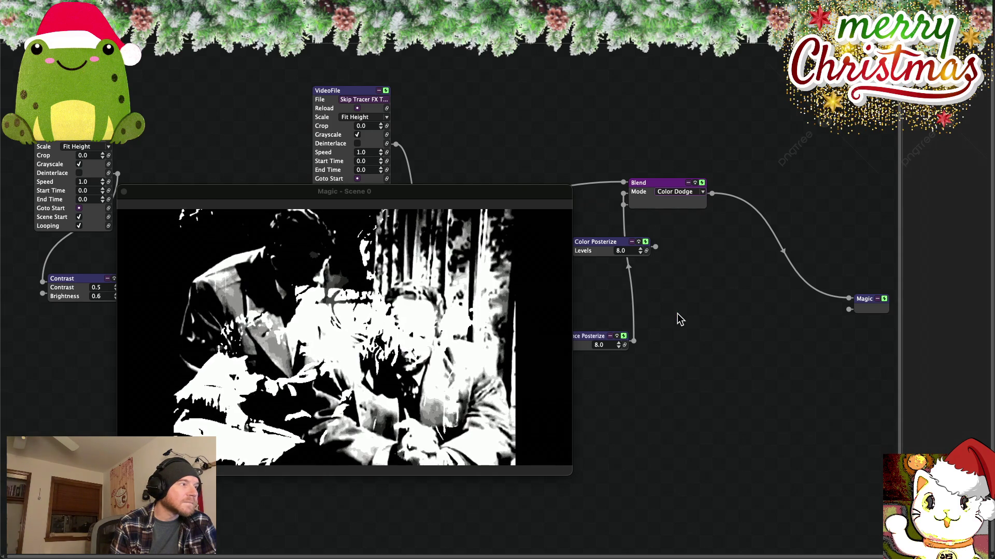
pyautogui.click(703, 193)
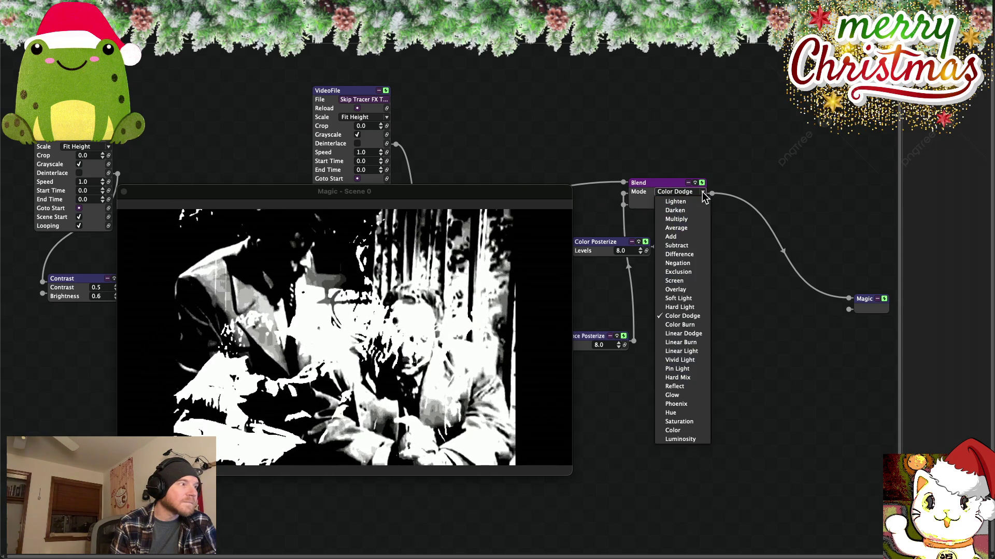
pyautogui.click(680, 326)
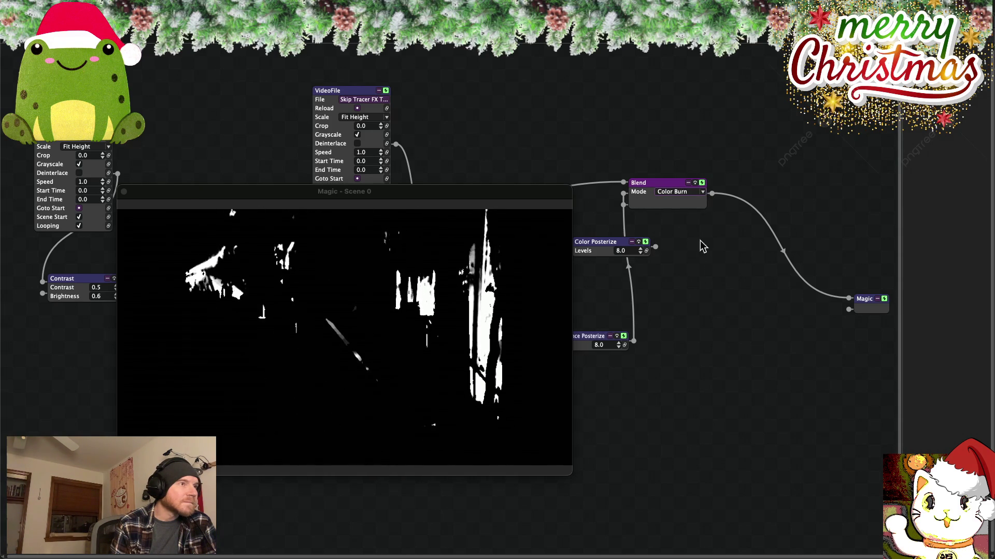
pyautogui.click(703, 194)
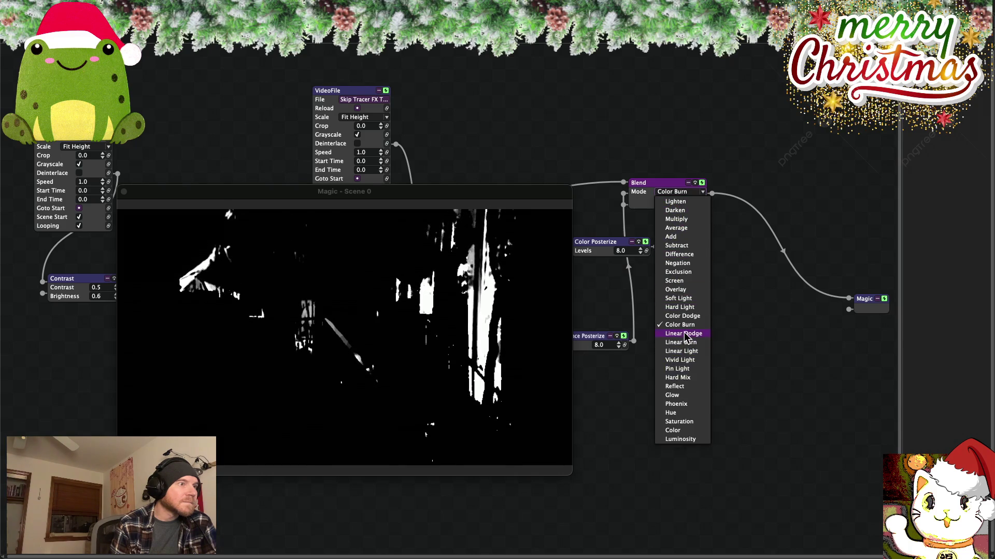
pyautogui.click(684, 334)
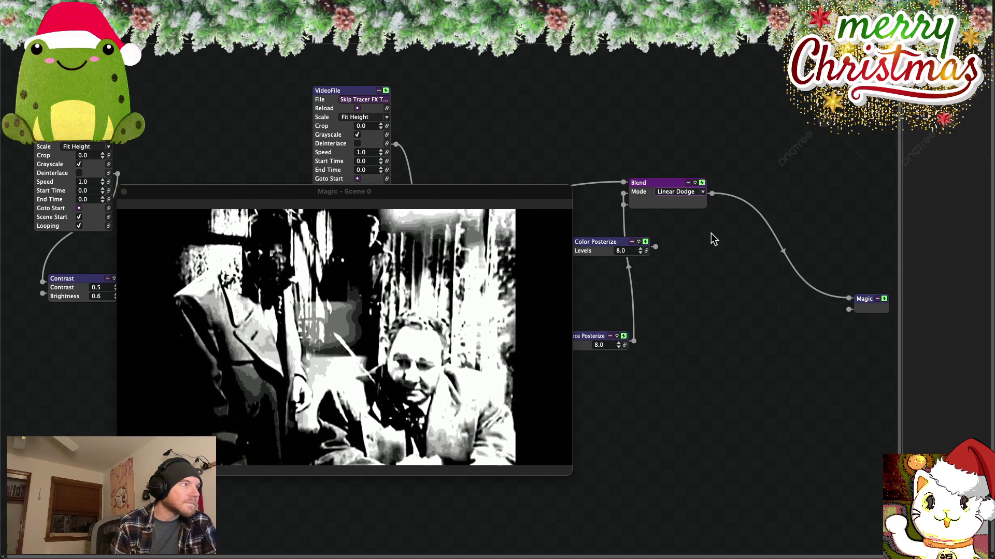
pyautogui.click(703, 194)
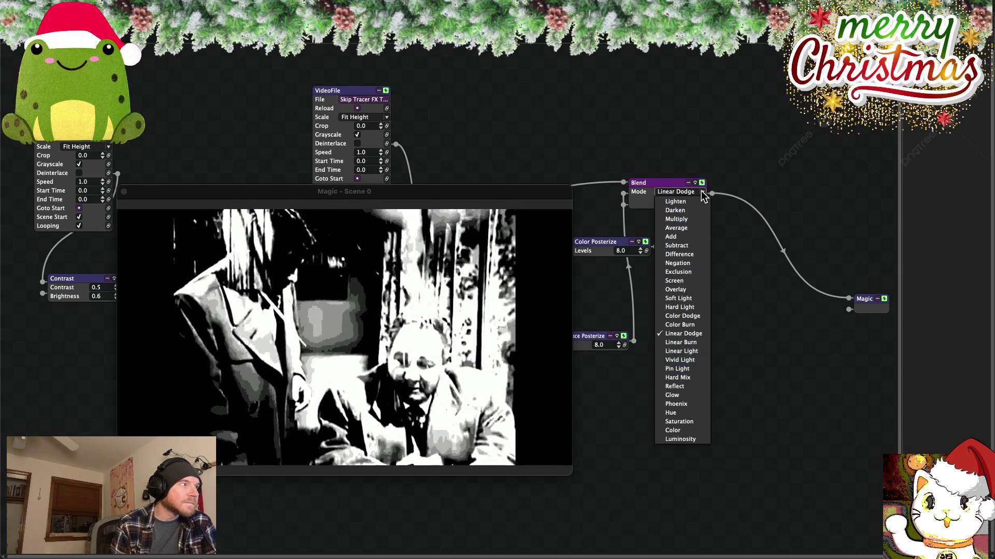
pyautogui.click(688, 343)
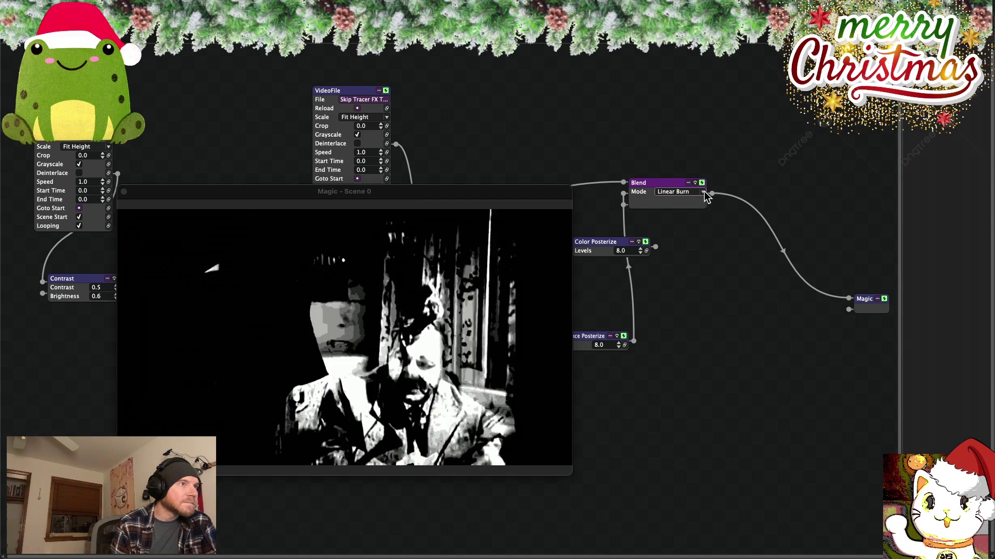
pyautogui.click(703, 193)
pyautogui.click(692, 353)
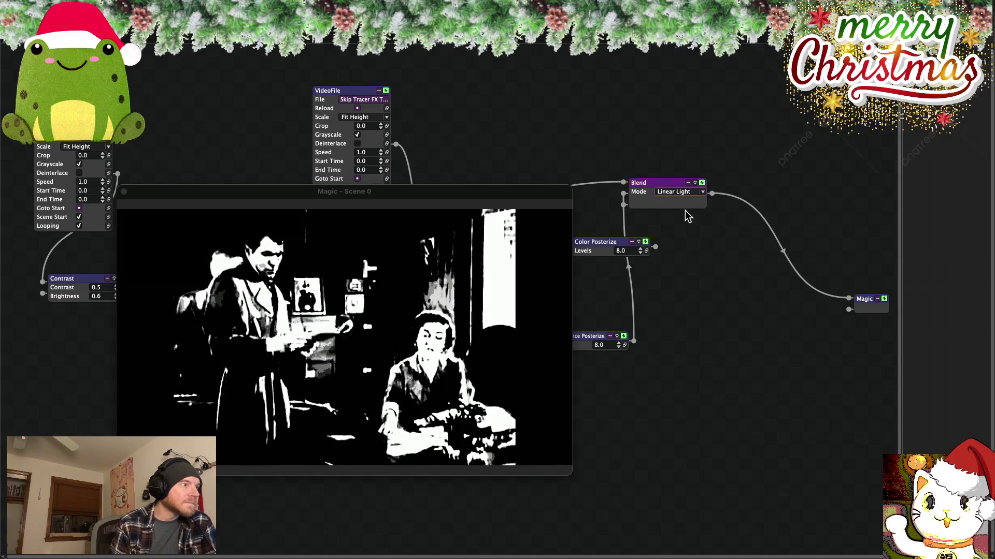
# - Cycle the Blend mode through Vivid Light, Pin Light, Hard Mix and Reflect, settling on Glow
pyautogui.click(703, 193)
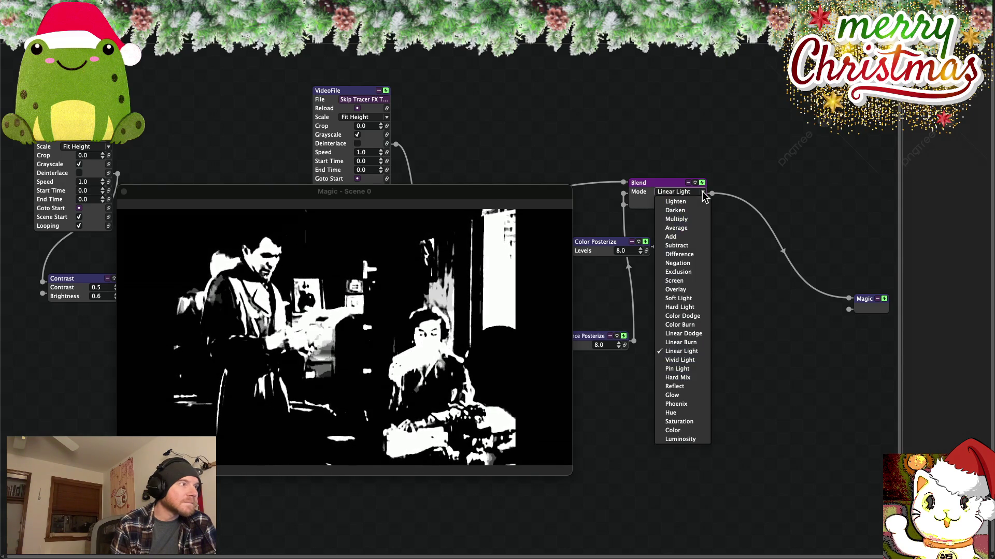
pyautogui.click(679, 361)
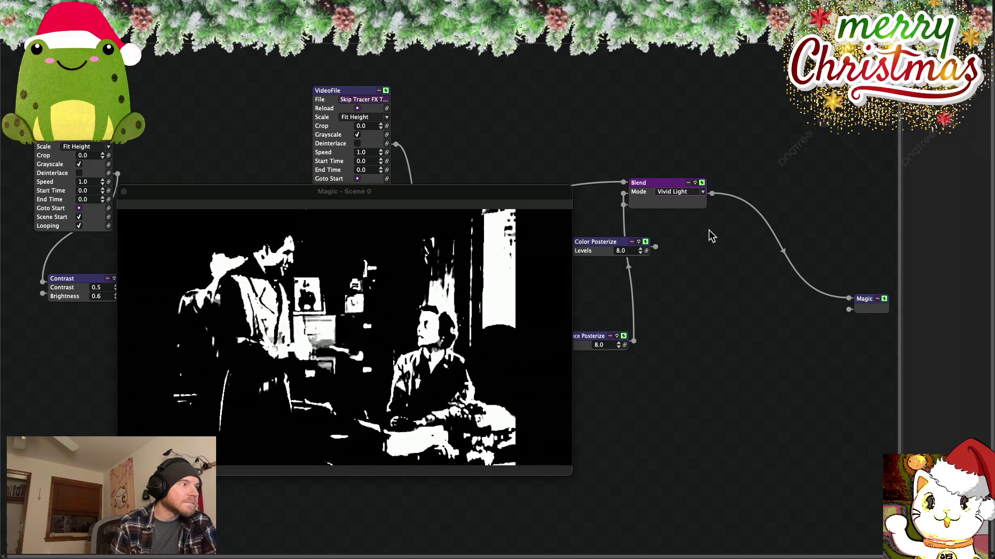
pyautogui.click(703, 193)
pyautogui.click(684, 368)
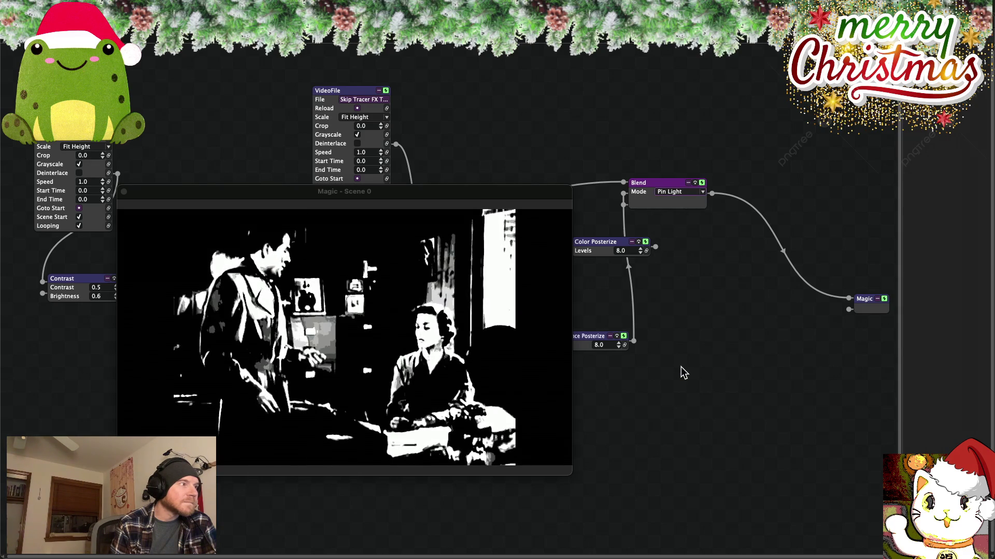
pyautogui.click(703, 193)
pyautogui.click(679, 378)
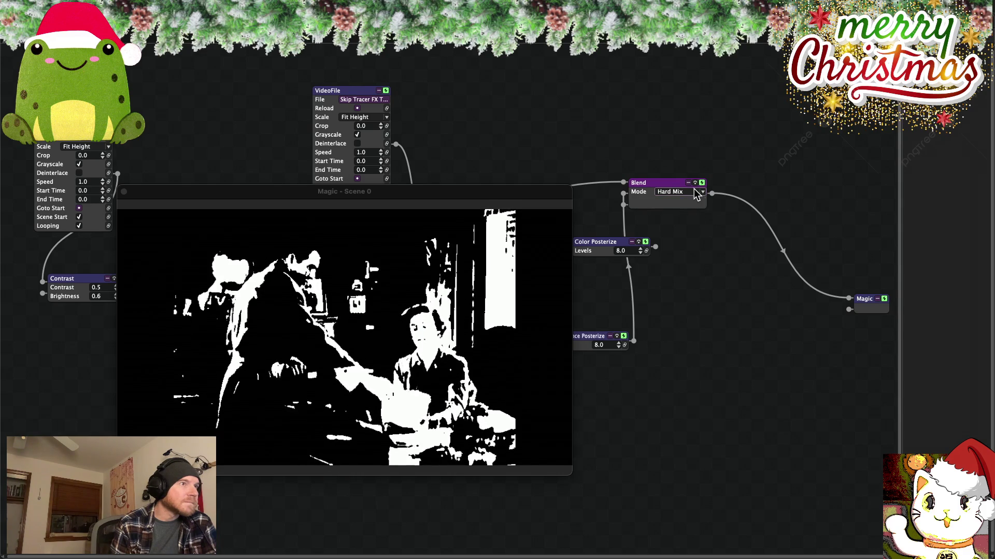
pyautogui.click(703, 193)
pyautogui.click(679, 387)
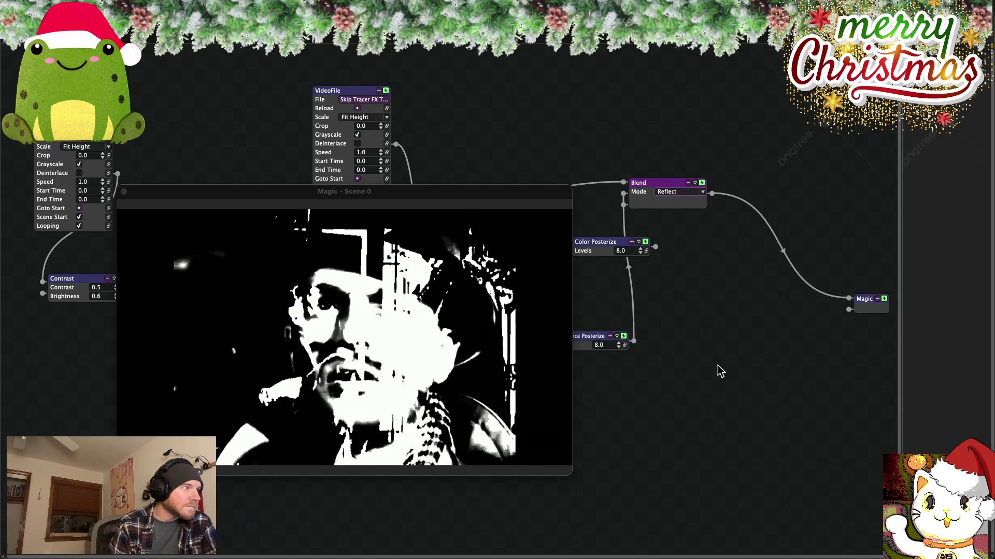
pyautogui.click(679, 192)
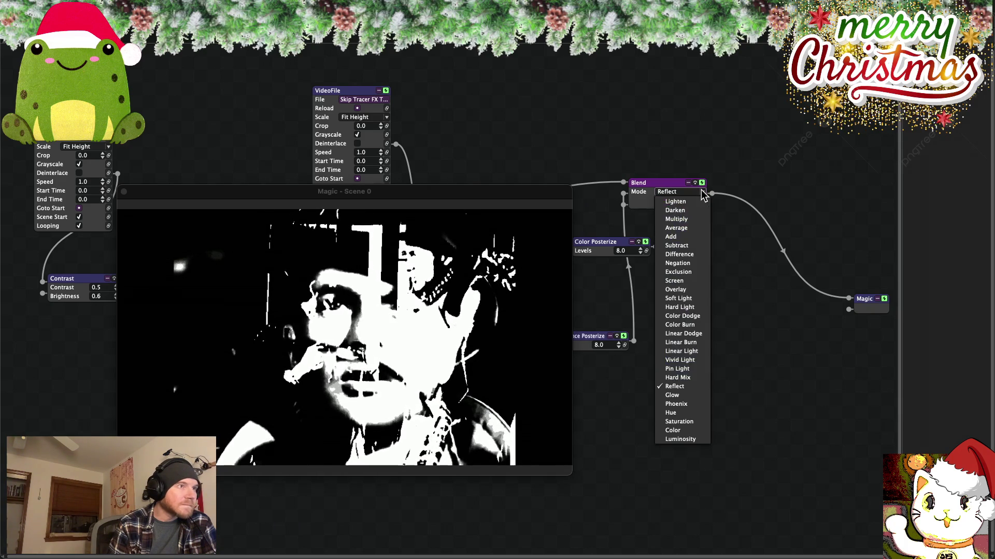
pyautogui.click(683, 396)
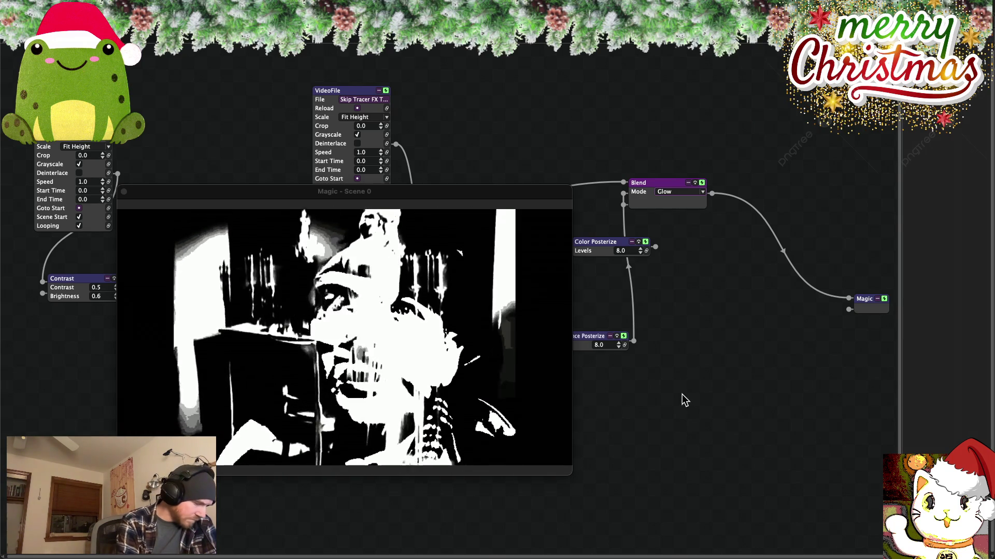
# - Preview the output fullscreen, switch the Blend mode to Phoenix, and view it fullscreen again
pyautogui.press('super+f')
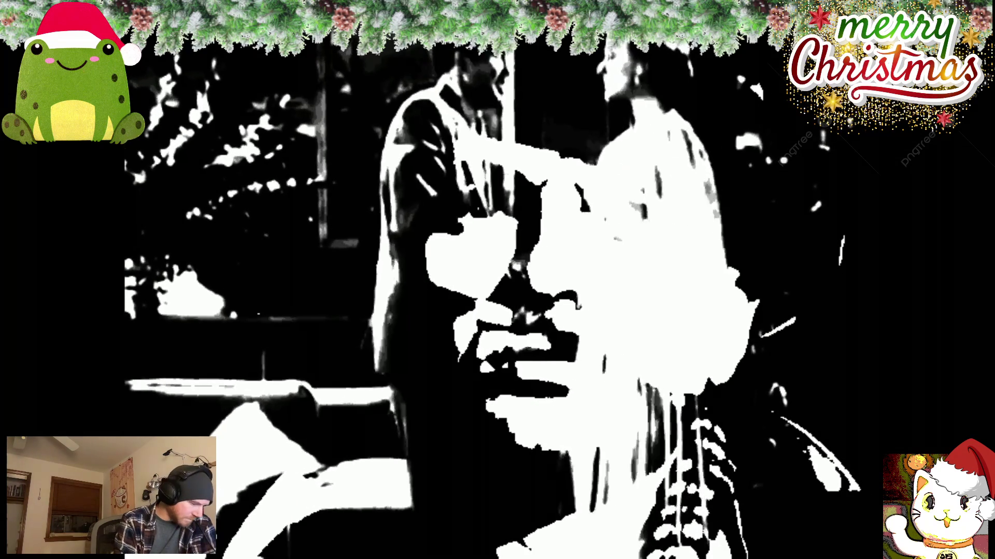
pyautogui.press('Escape')
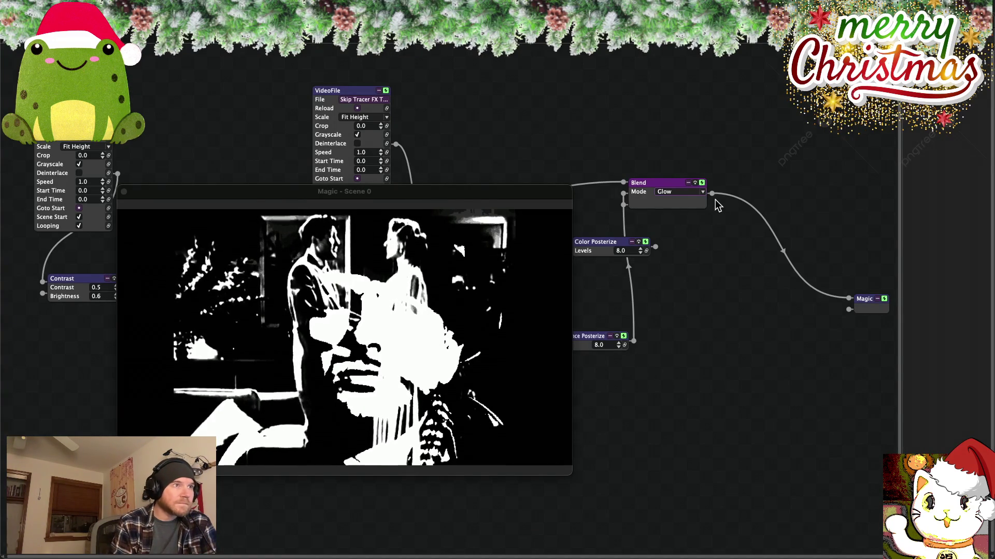
pyautogui.click(703, 193)
pyautogui.click(679, 405)
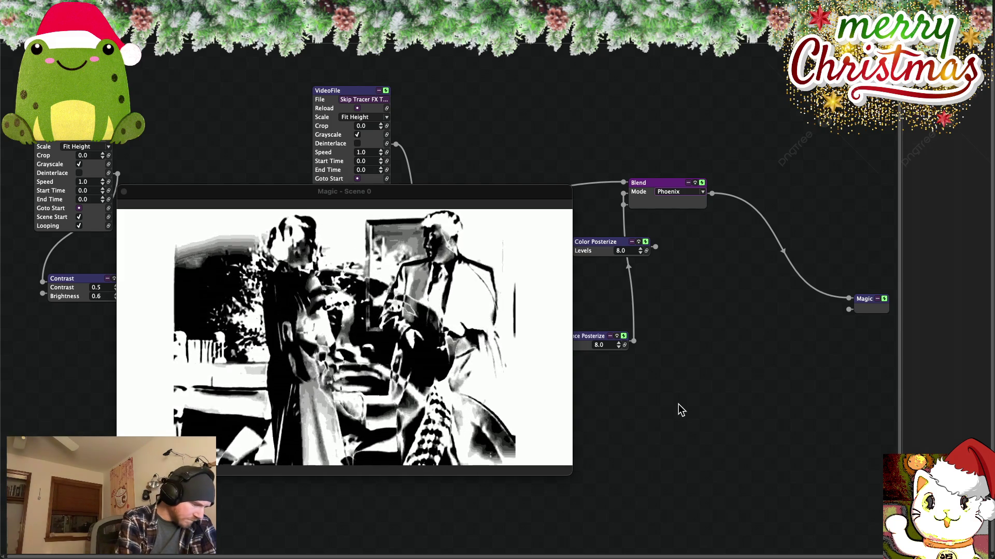
pyautogui.press('super+f')
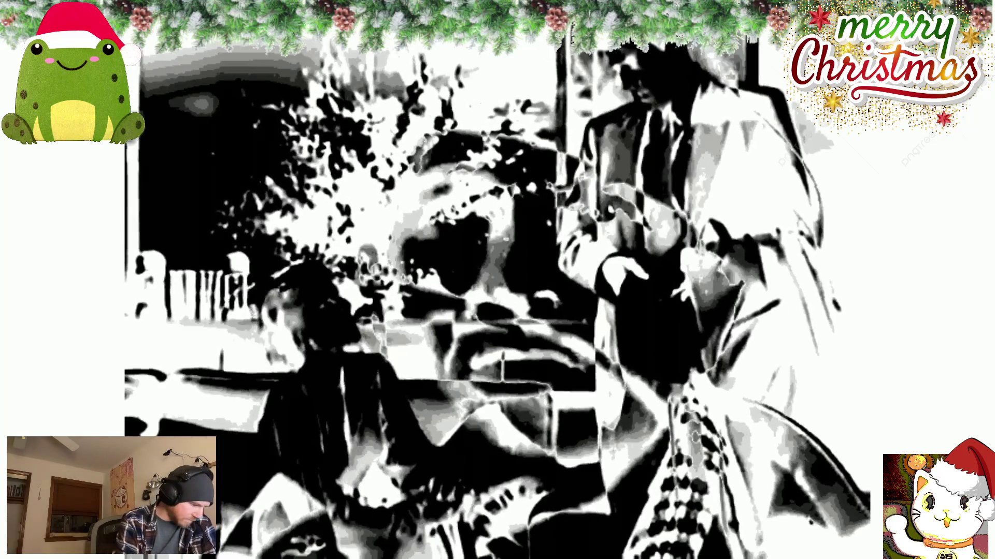
pyautogui.press('Escape')
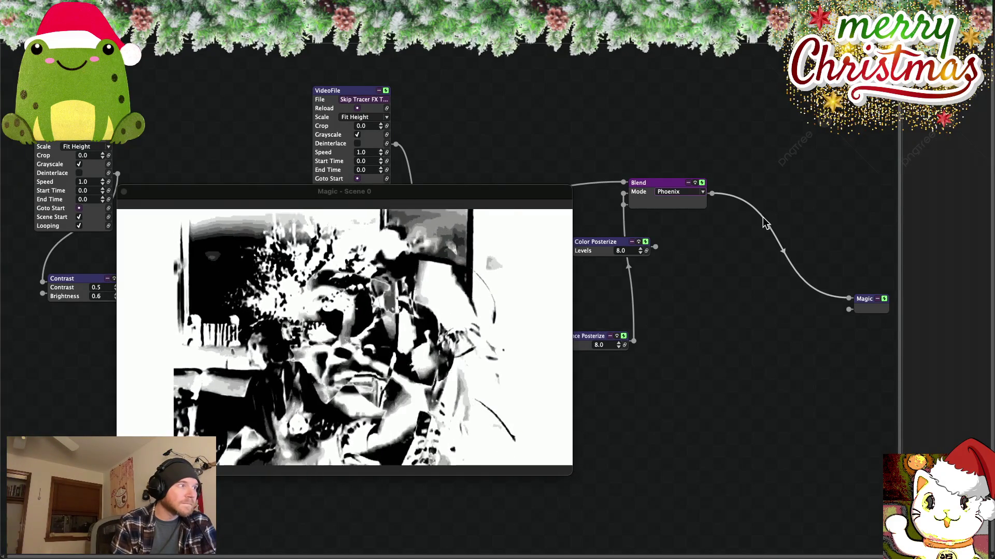
# - Try the Hue, Saturation, Color and Luminosity blend modes
pyautogui.click(702, 192)
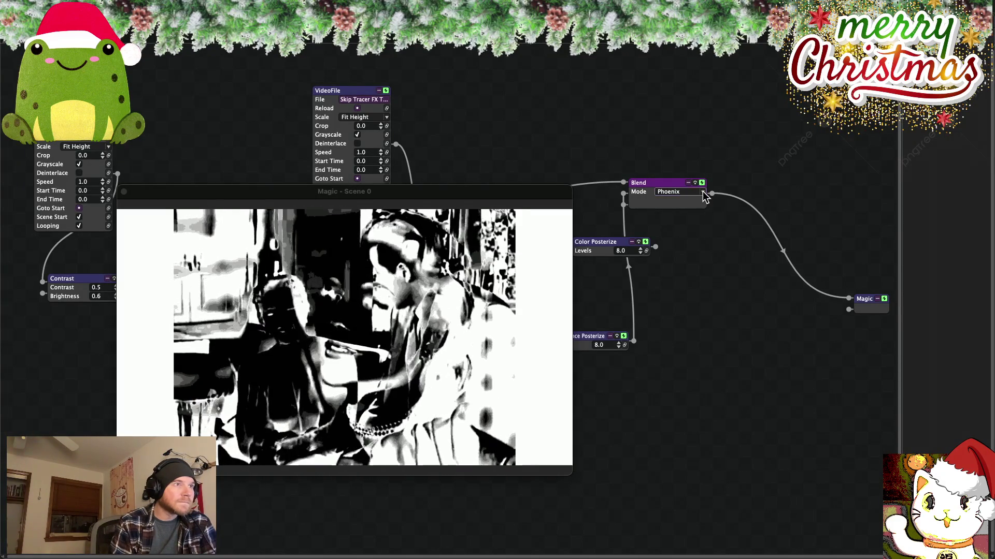
pyautogui.click(678, 413)
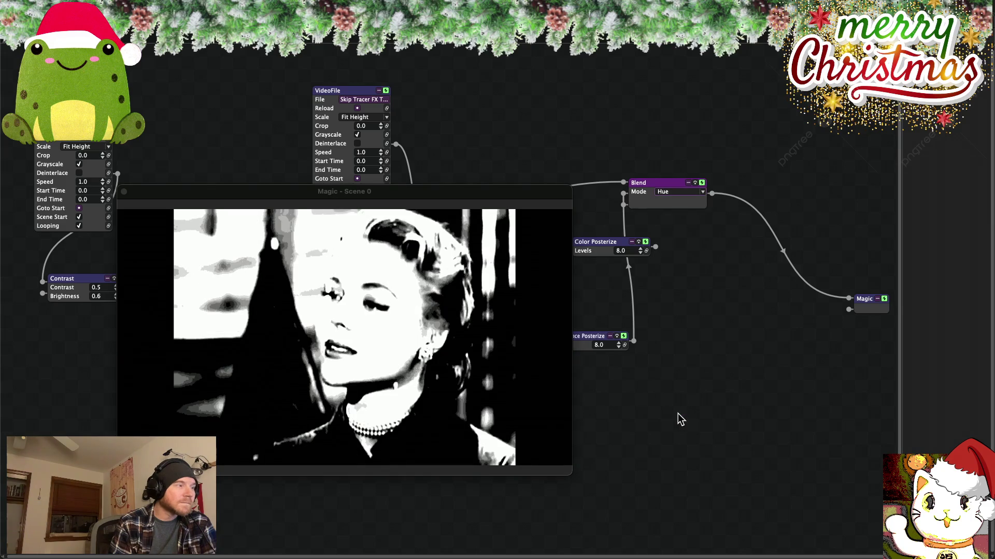
pyautogui.click(703, 192)
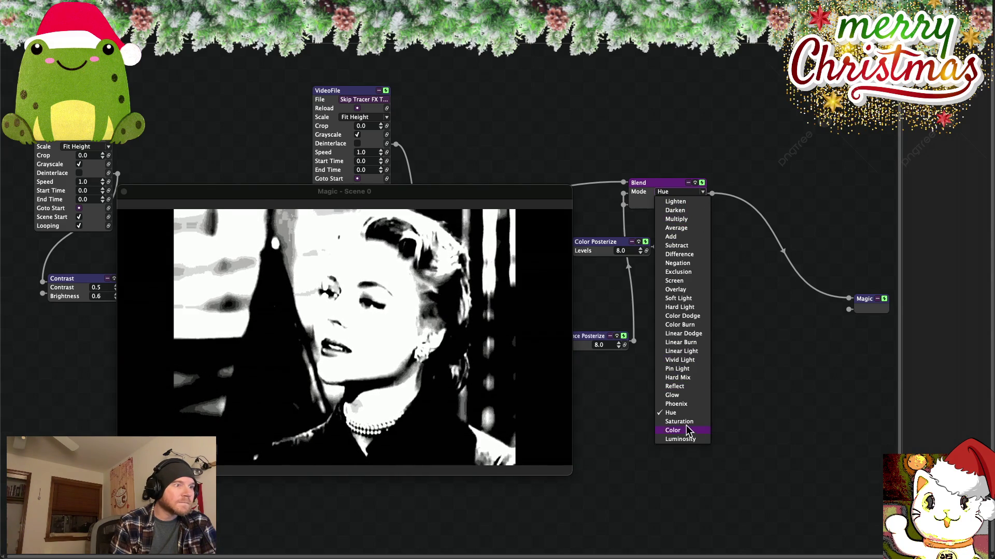
pyautogui.click(684, 422)
pyautogui.click(704, 193)
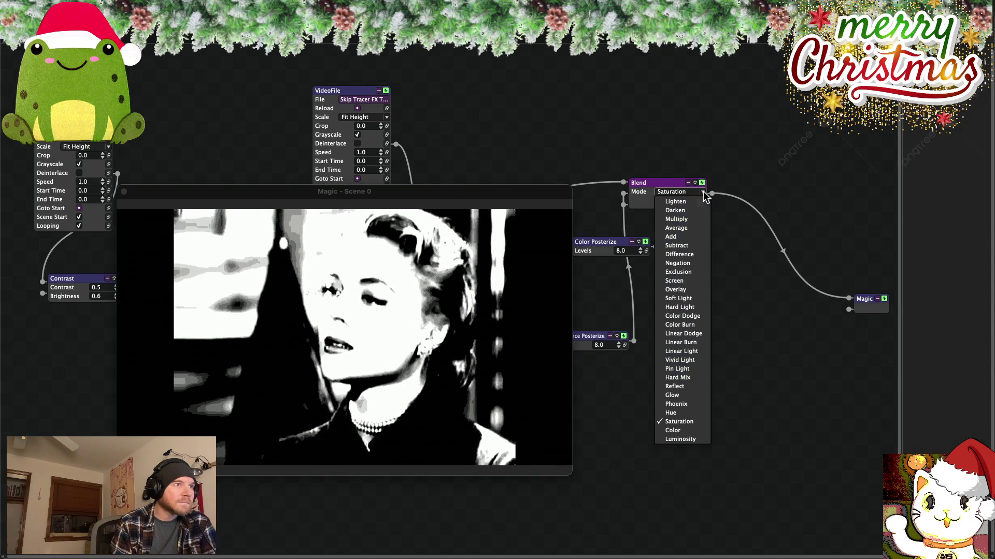
pyautogui.click(680, 428)
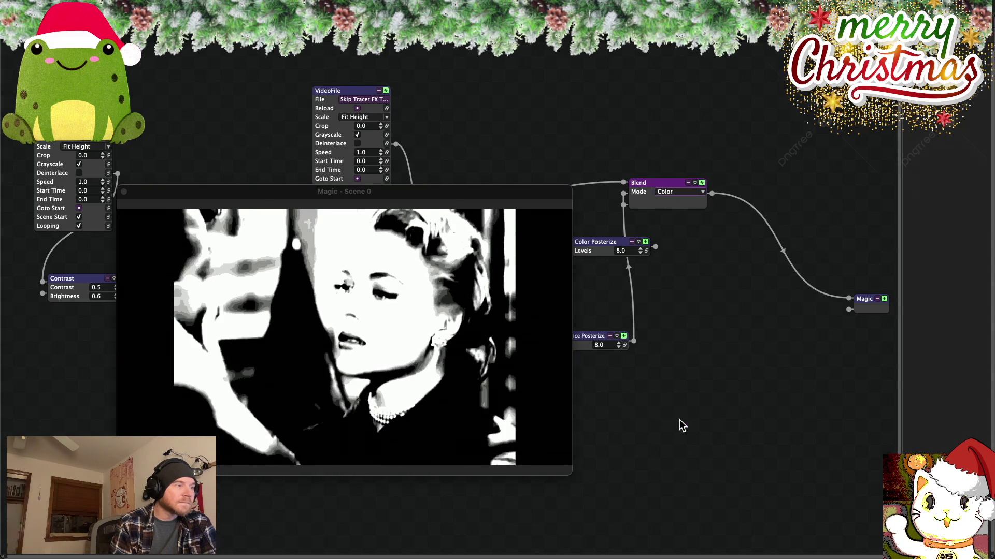
pyautogui.click(704, 193)
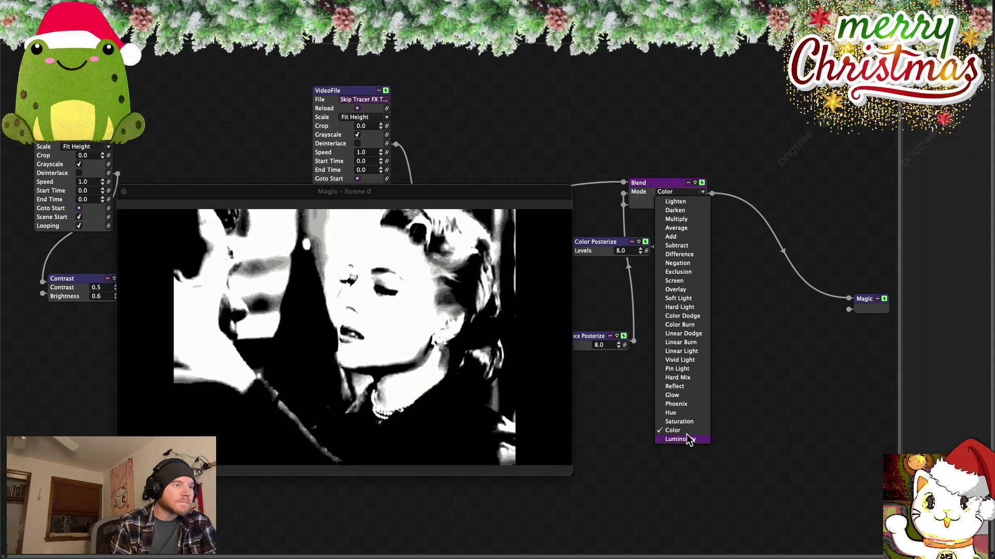
pyautogui.click(687, 439)
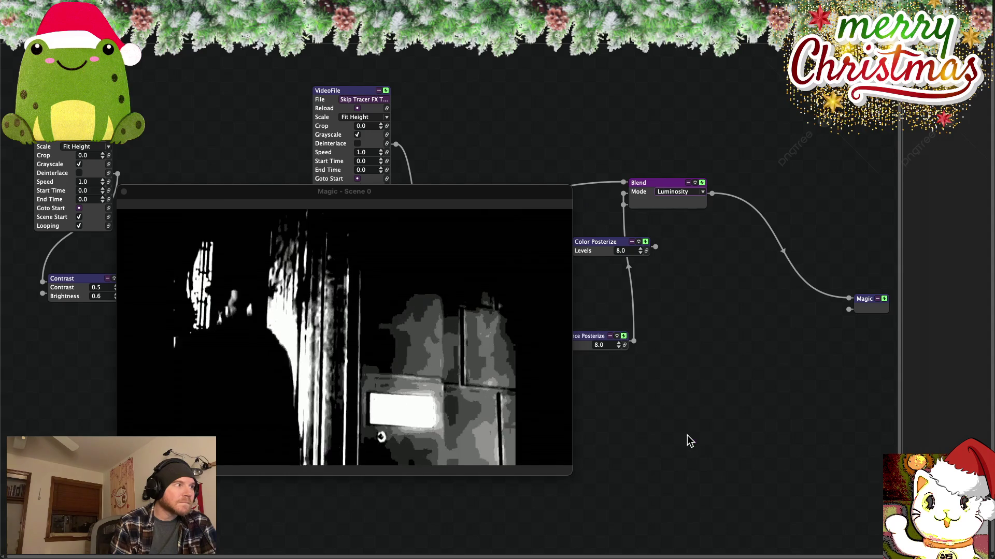
# - Try Lighten, Add and Subtract, then set the Blend mode to Negation
pyautogui.click(702, 193)
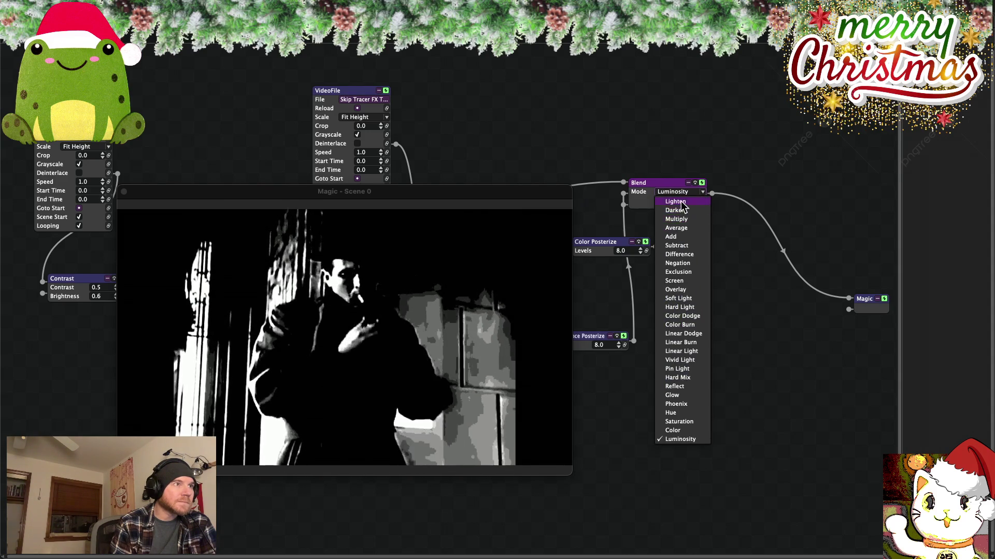
pyautogui.click(681, 202)
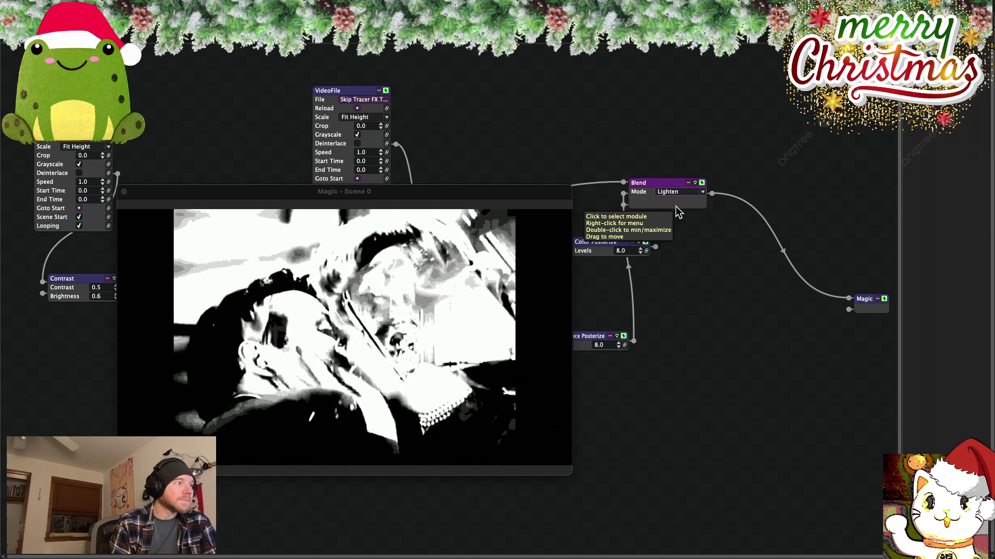
pyautogui.click(703, 193)
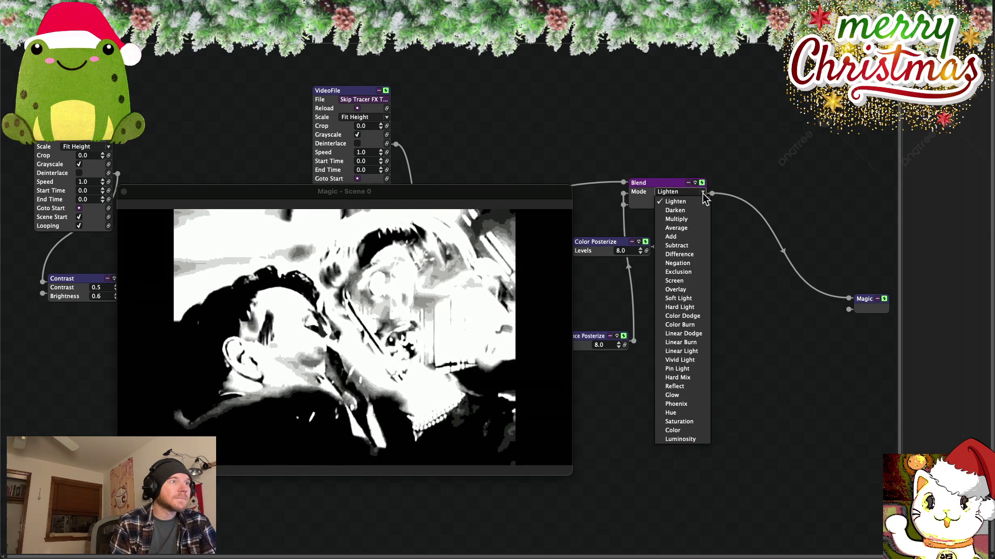
pyautogui.click(679, 236)
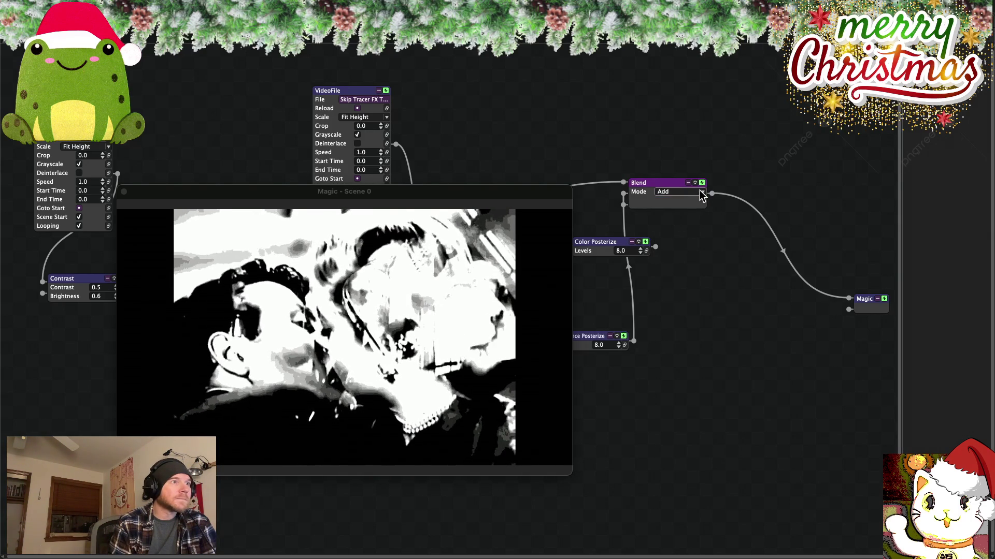
pyautogui.click(702, 193)
pyautogui.click(681, 245)
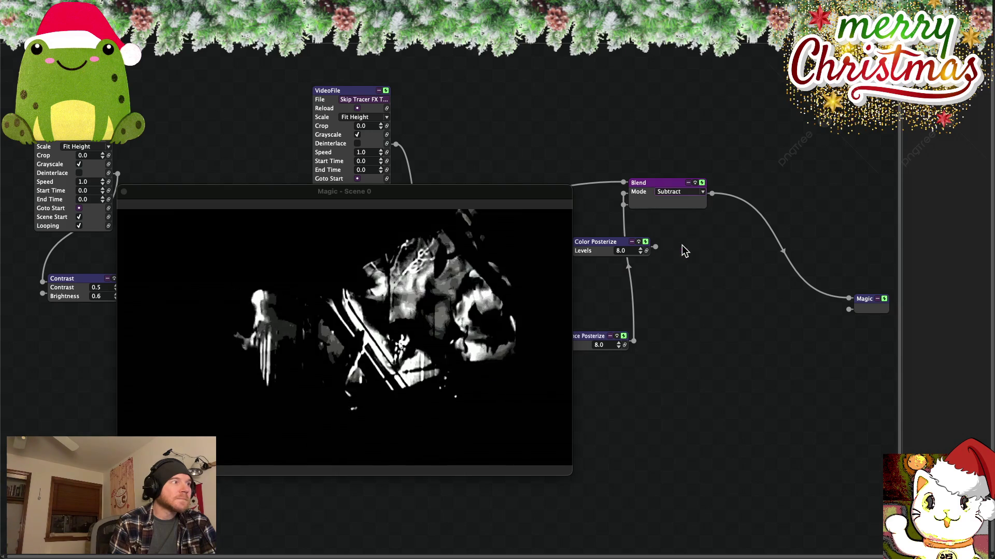
pyautogui.click(703, 193)
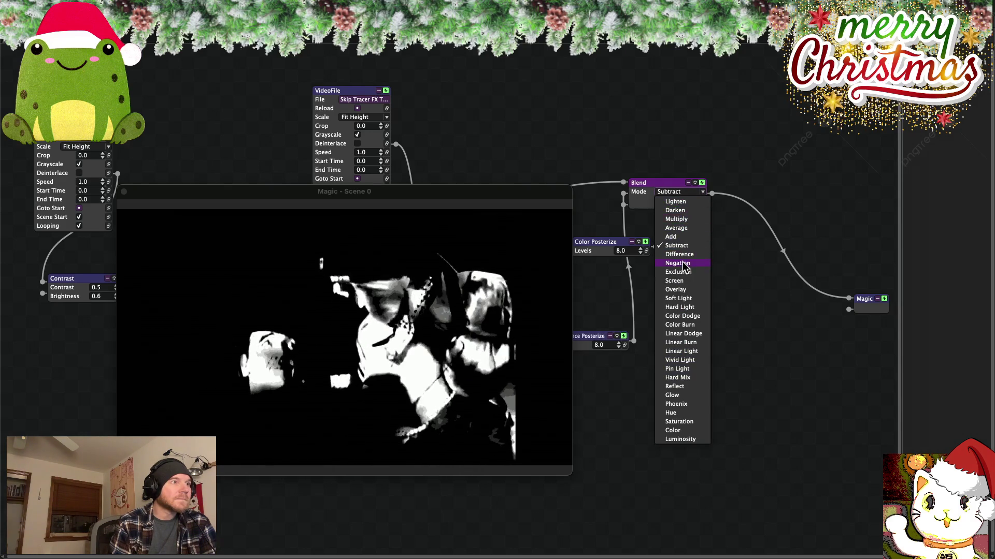
pyautogui.click(682, 263)
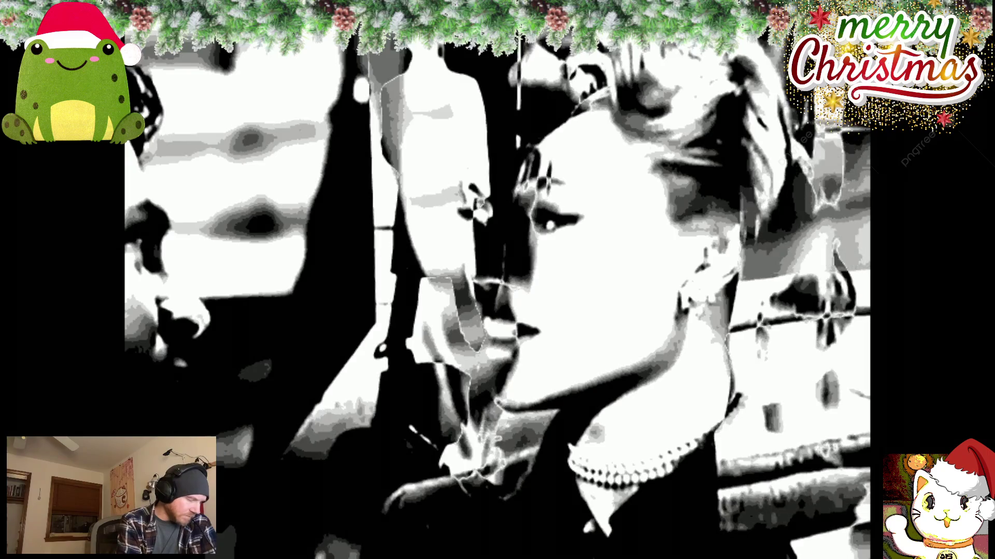
# - Leave fullscreen, cycle the Blend through Exclusion and Screen to Overlay, and reconnect its second input
pyautogui.press('Escape')
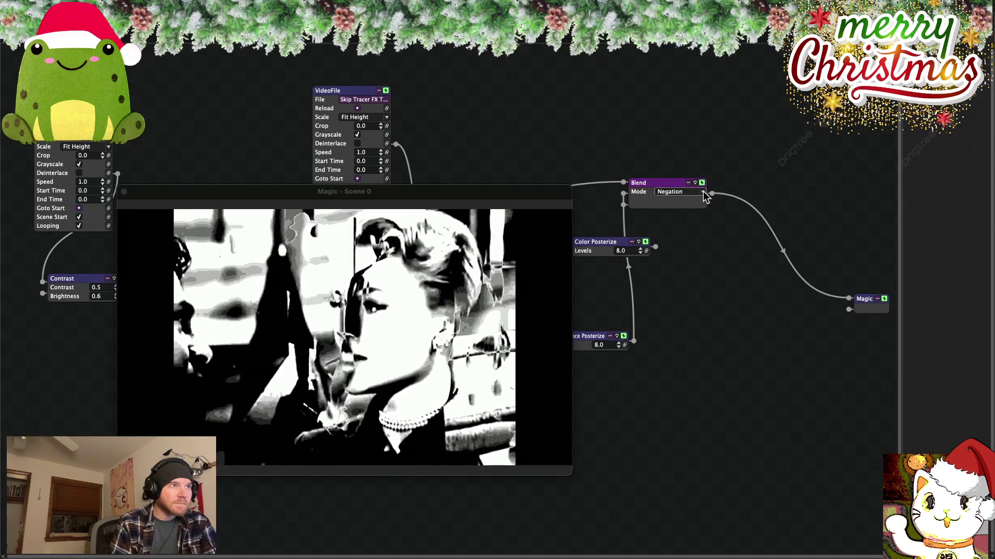
pyautogui.click(689, 192)
pyautogui.click(689, 272)
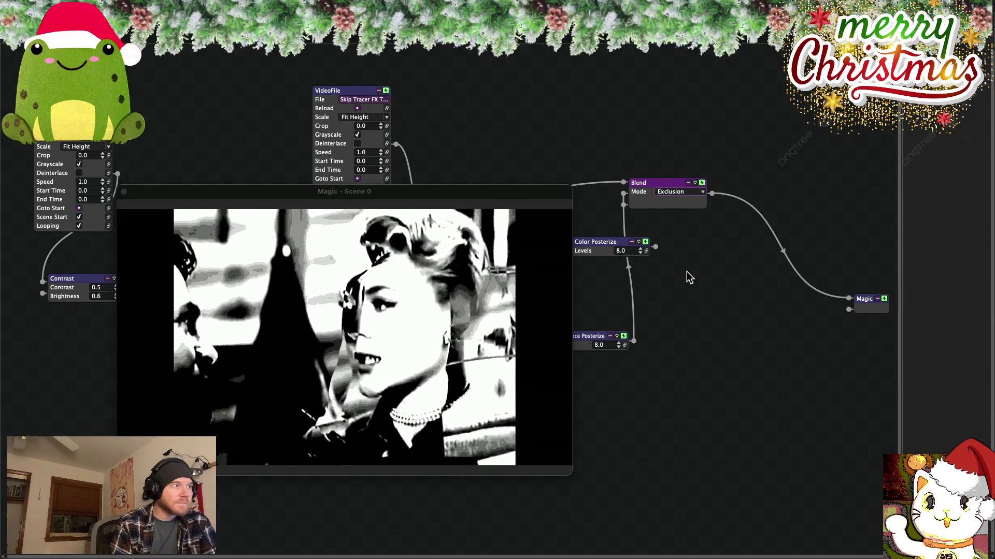
pyautogui.click(703, 192)
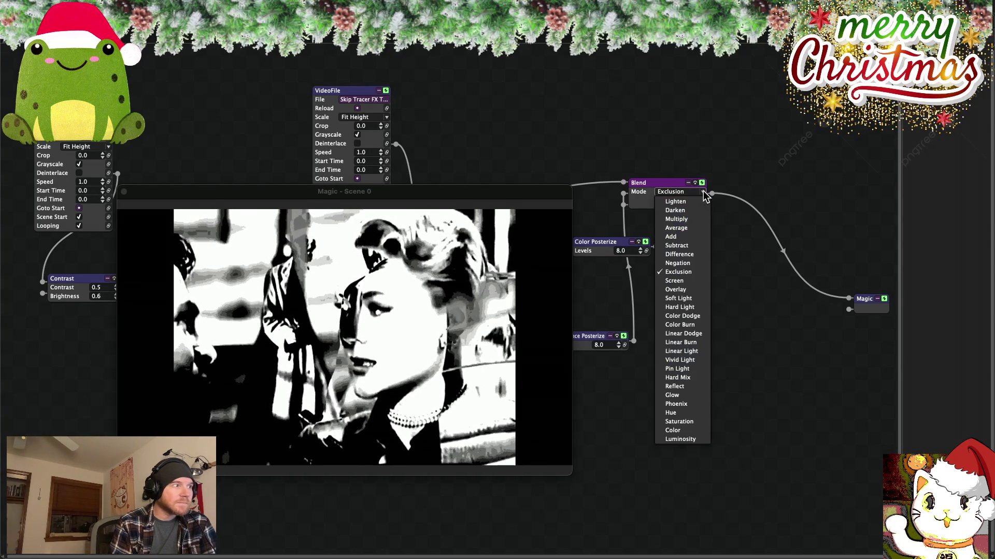
pyautogui.click(689, 281)
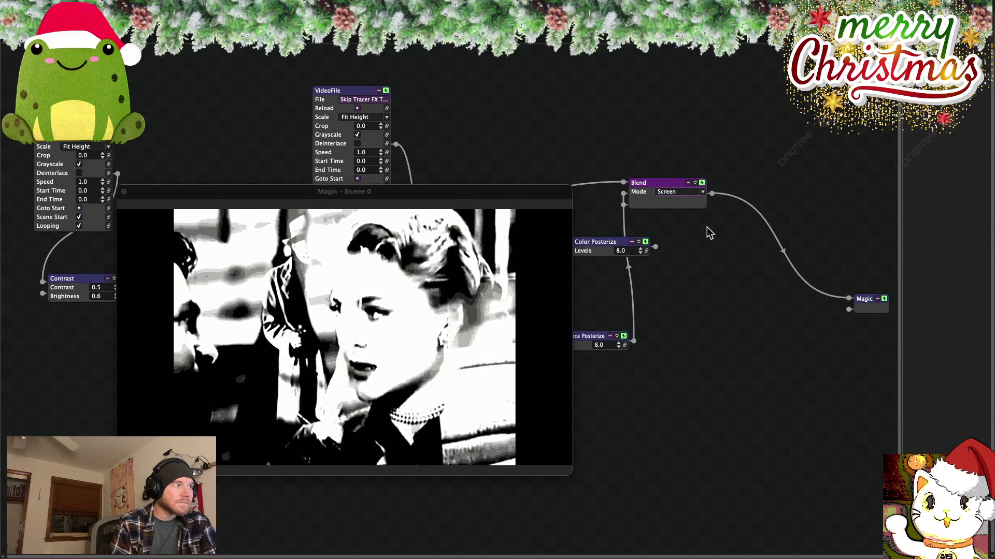
pyautogui.click(689, 192)
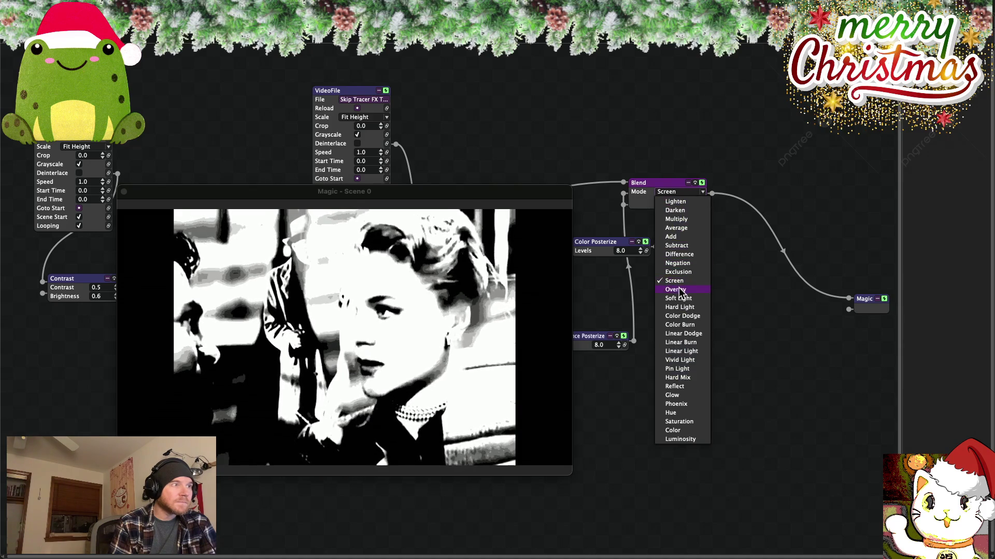
pyautogui.click(679, 290)
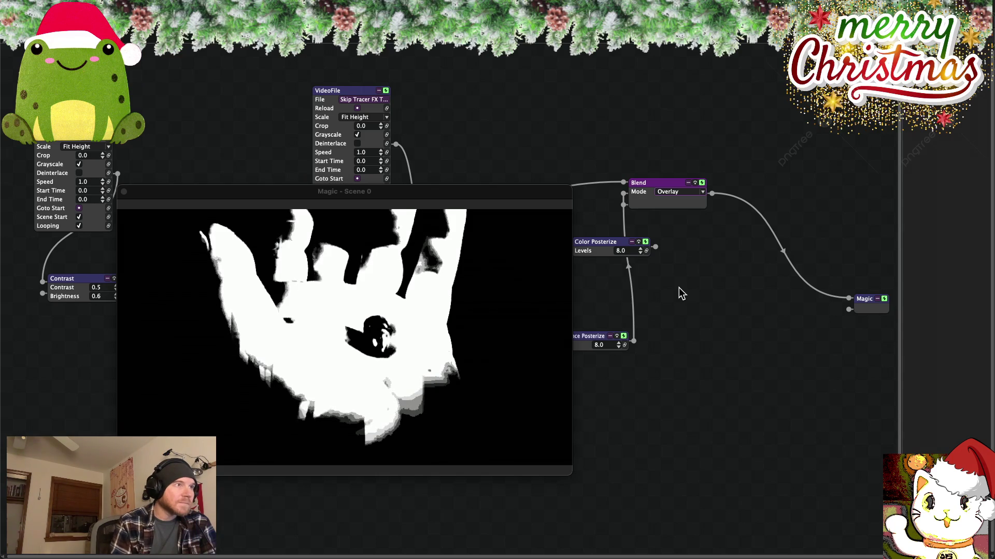
pyautogui.moveTo(618, 185); pyautogui.dragTo(623, 194)
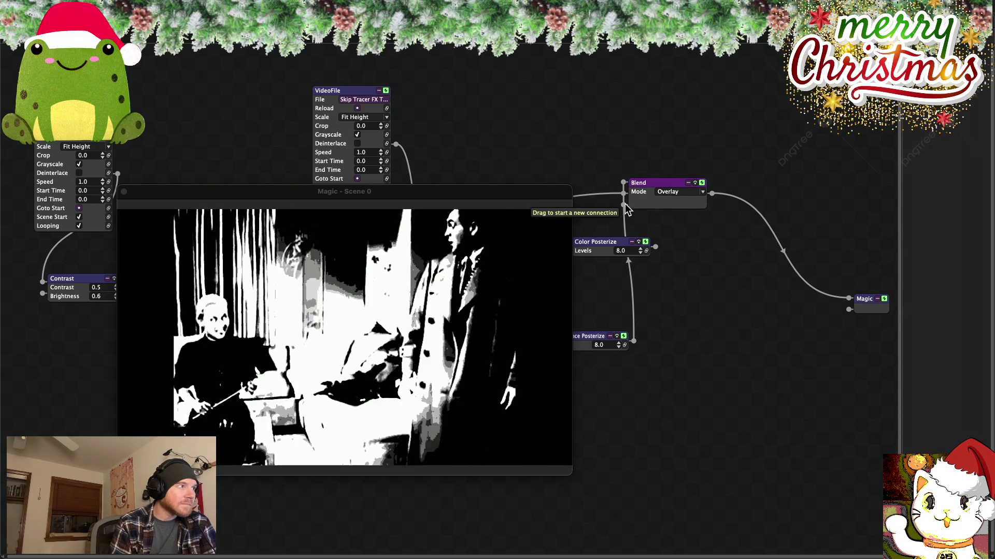
# - Set the Blend mode to Subtract, then change it to Negation
pyautogui.click(676, 192)
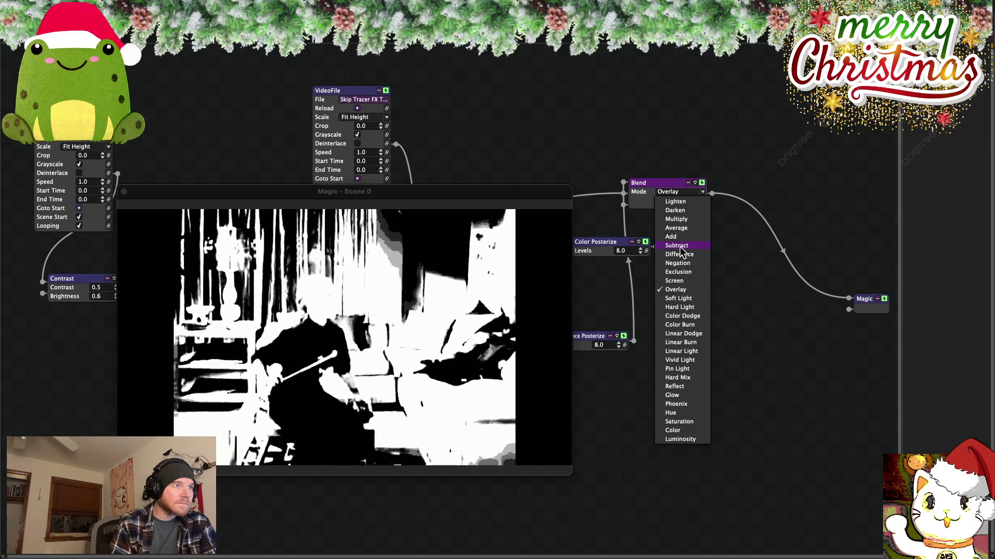
pyautogui.click(679, 246)
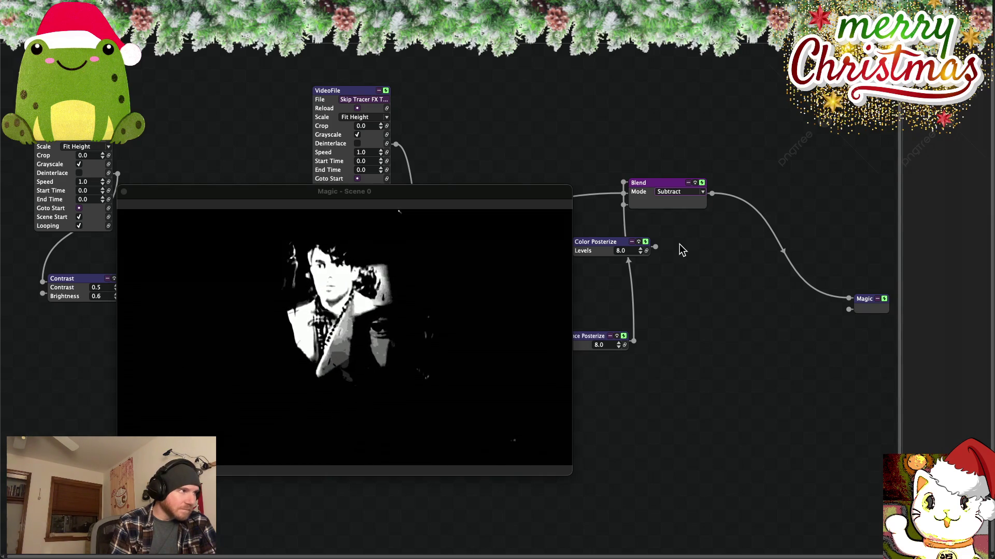
pyautogui.click(701, 192)
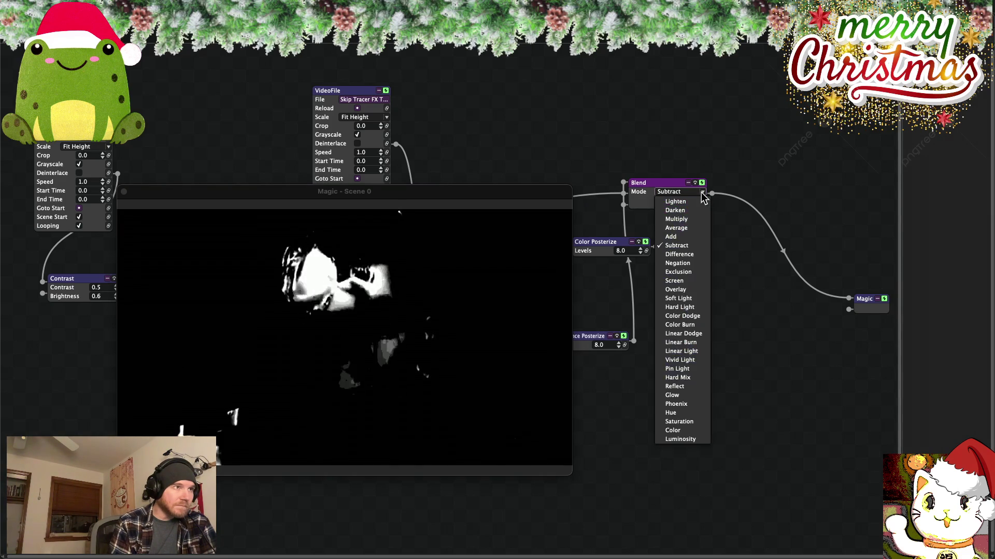
pyautogui.click(677, 263)
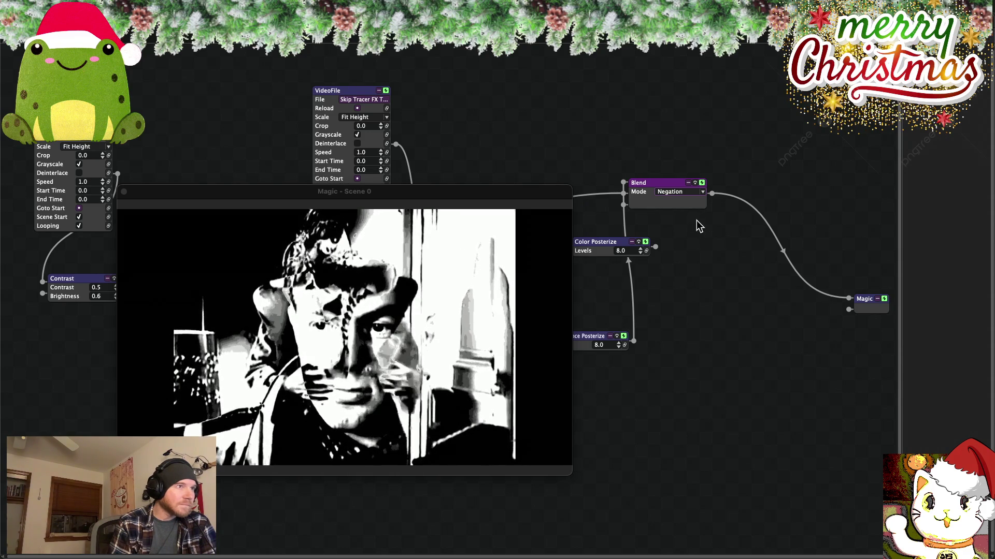
# - Watch the Negation-blended posterized footage full screen, then return to the node patch
pyautogui.moveTo(623, 193); pyautogui.dragTo(607, 199)
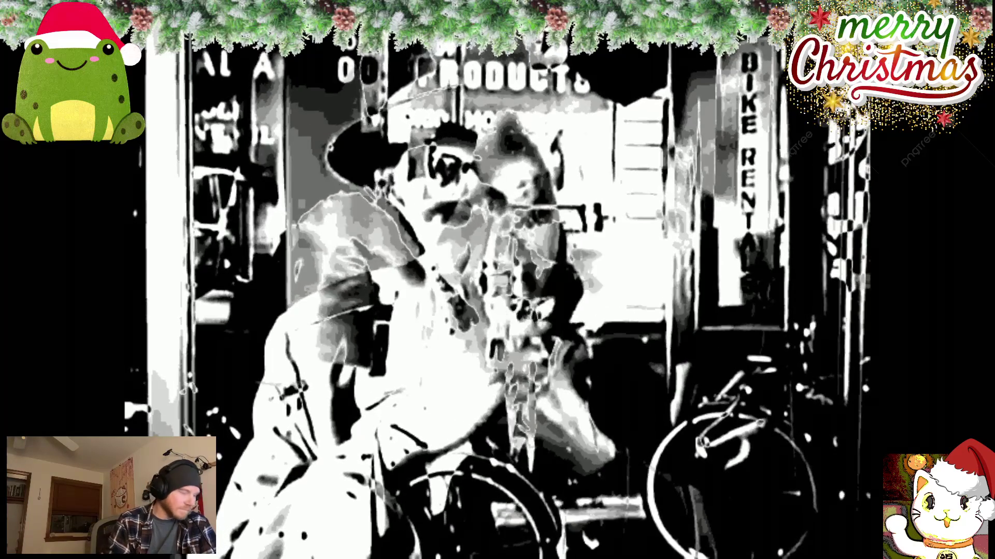
pyautogui.press('Escape')
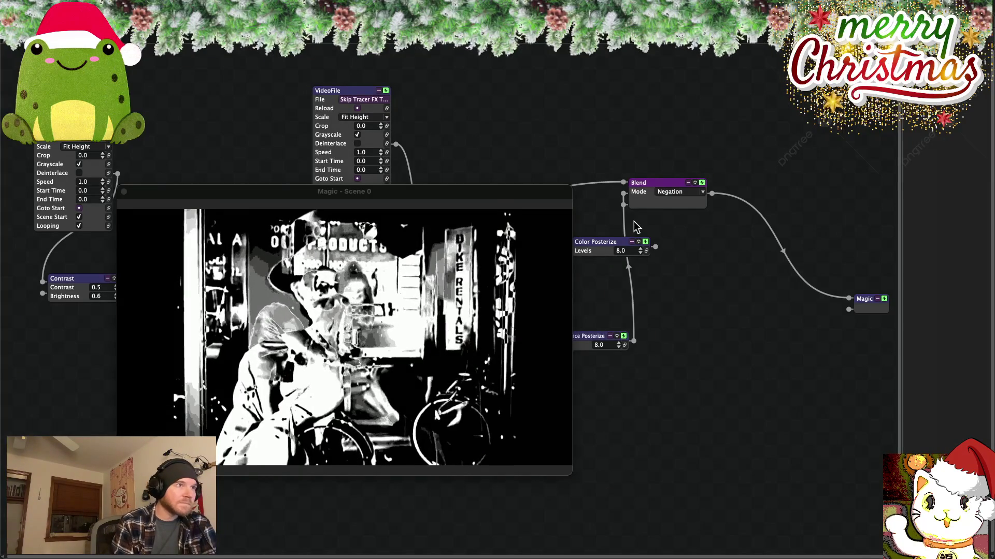
# - Set the Blend mode to Difference and preview it full screen
pyautogui.click(670, 192)
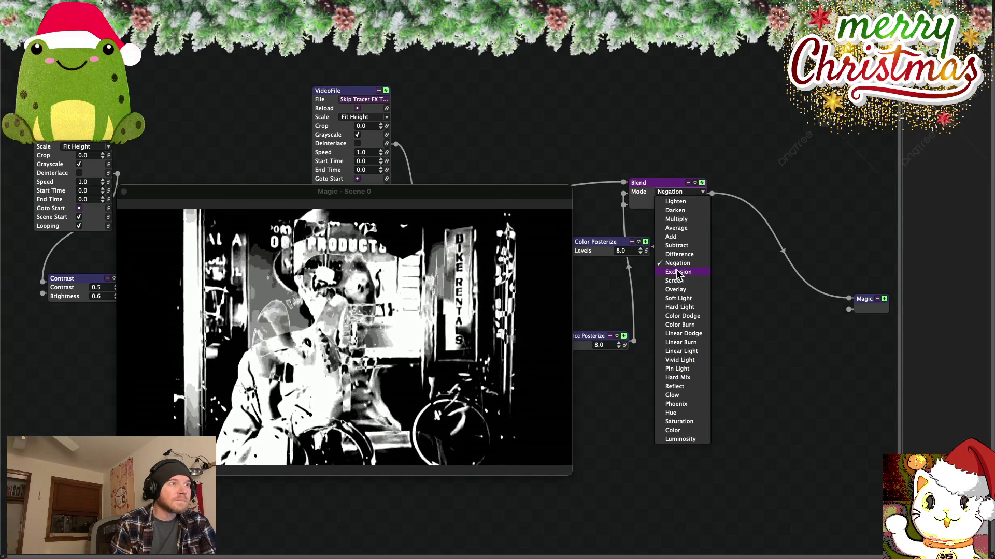
pyautogui.click(677, 254)
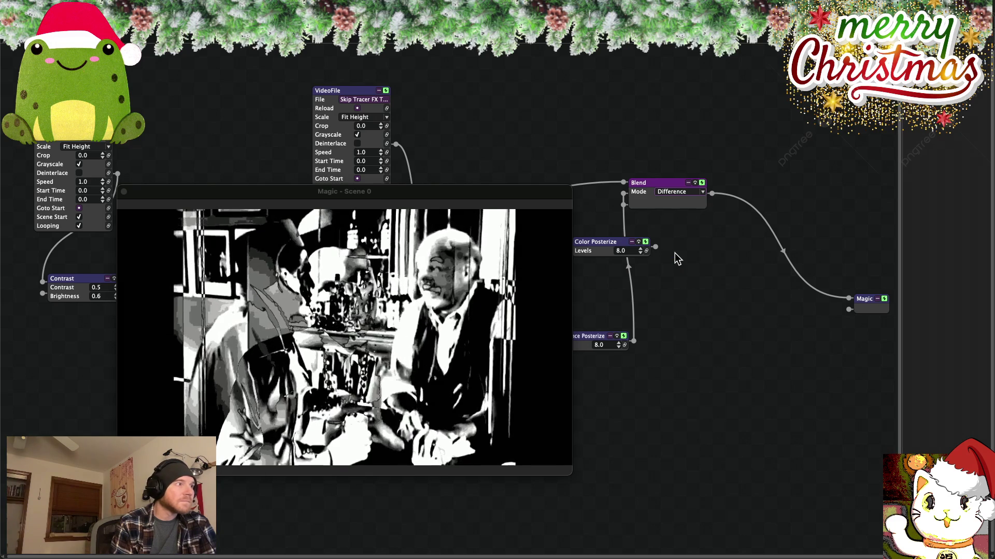
pyautogui.hotkey('ctrl', 'f')
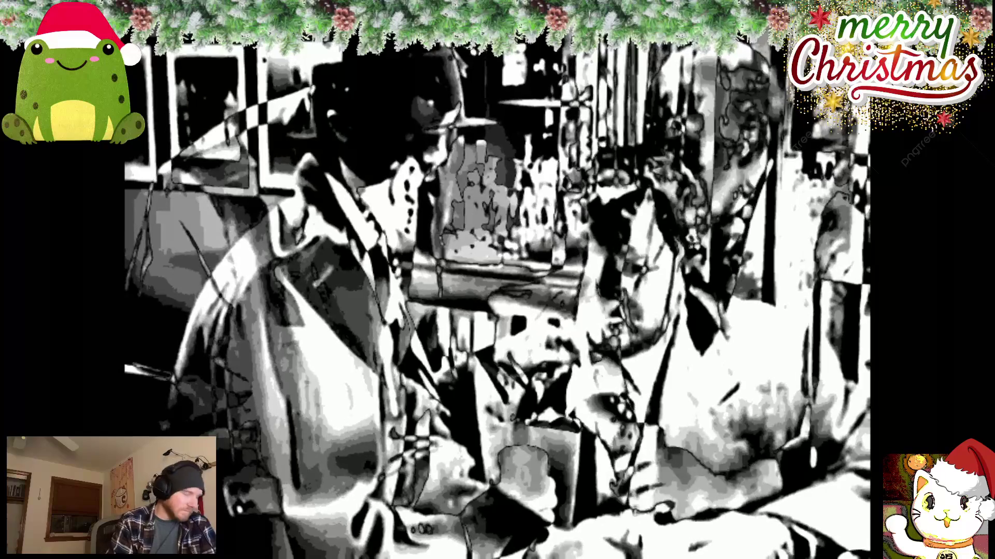
pyautogui.press('Escape')
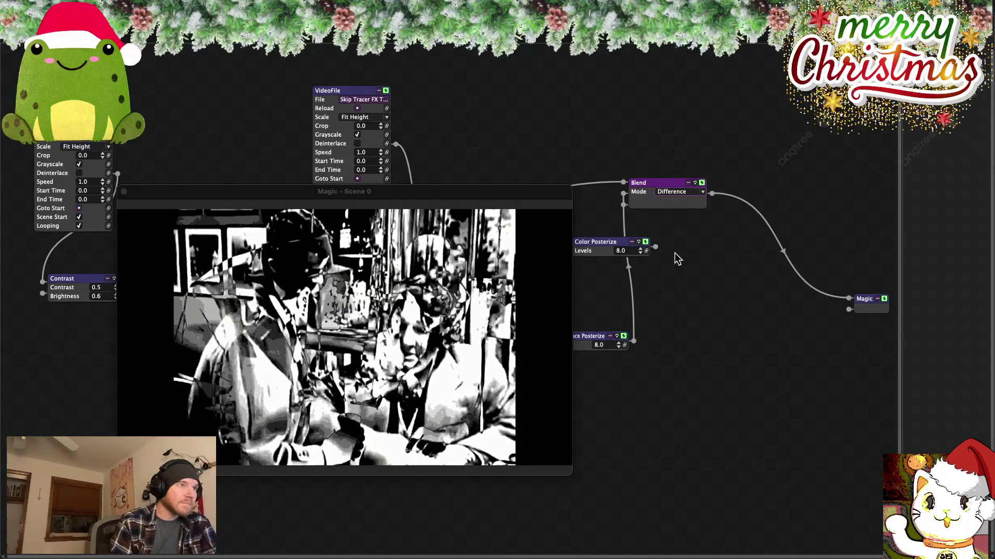
# - Try Linear Light, Linear Burn, then Linear Dodge blends, previewing Linear Dodge full screen
pyautogui.click(678, 192)
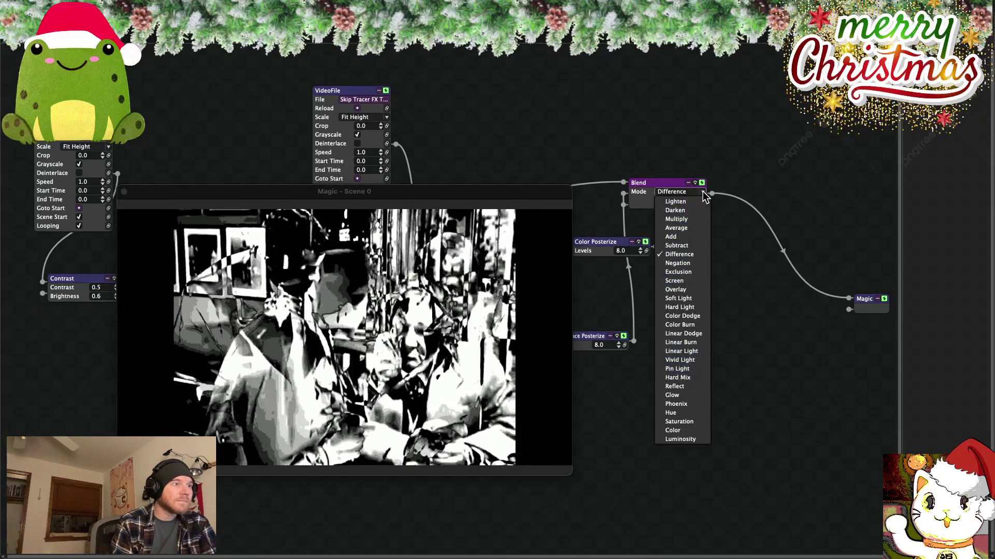
pyautogui.click(679, 352)
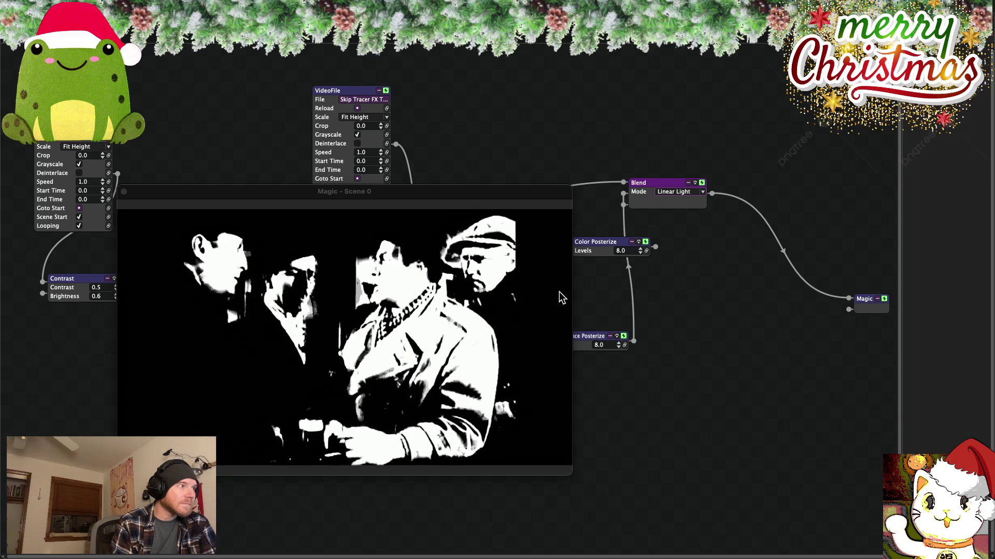
pyautogui.click(703, 192)
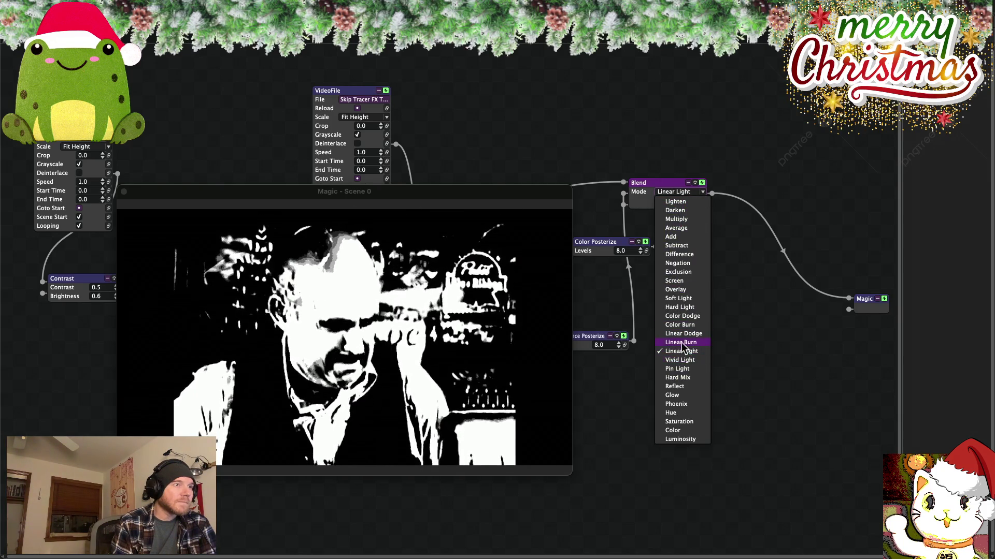
pyautogui.click(681, 342)
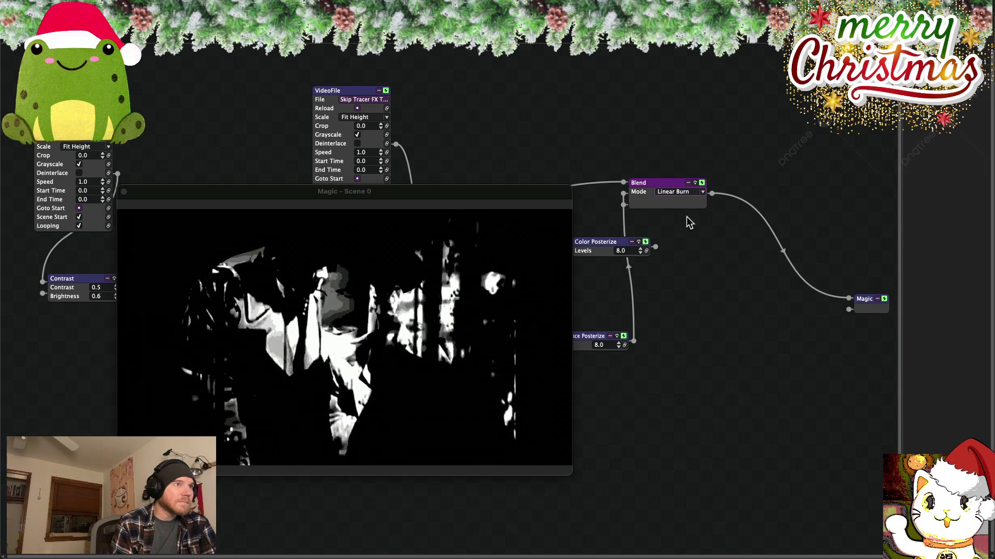
pyautogui.click(703, 192)
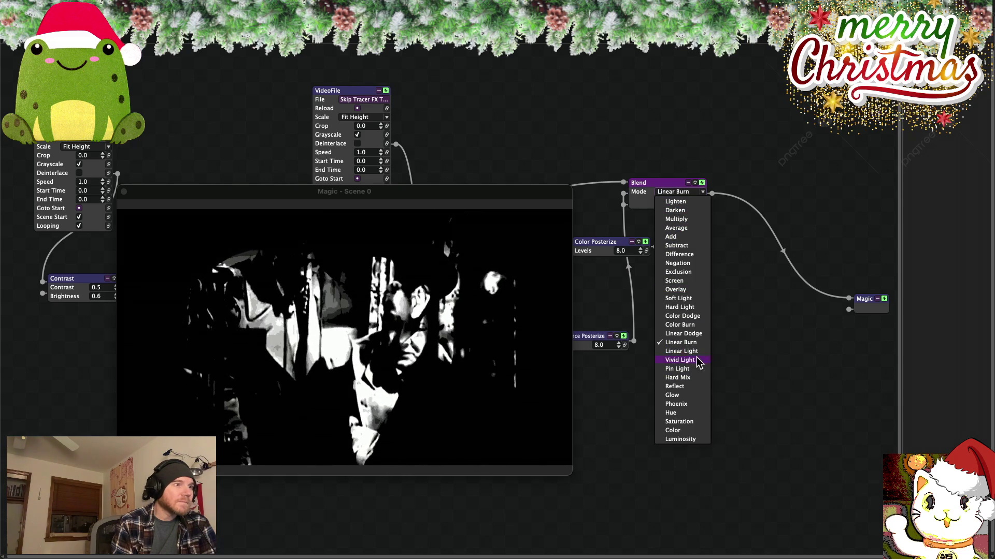
pyautogui.click(683, 334)
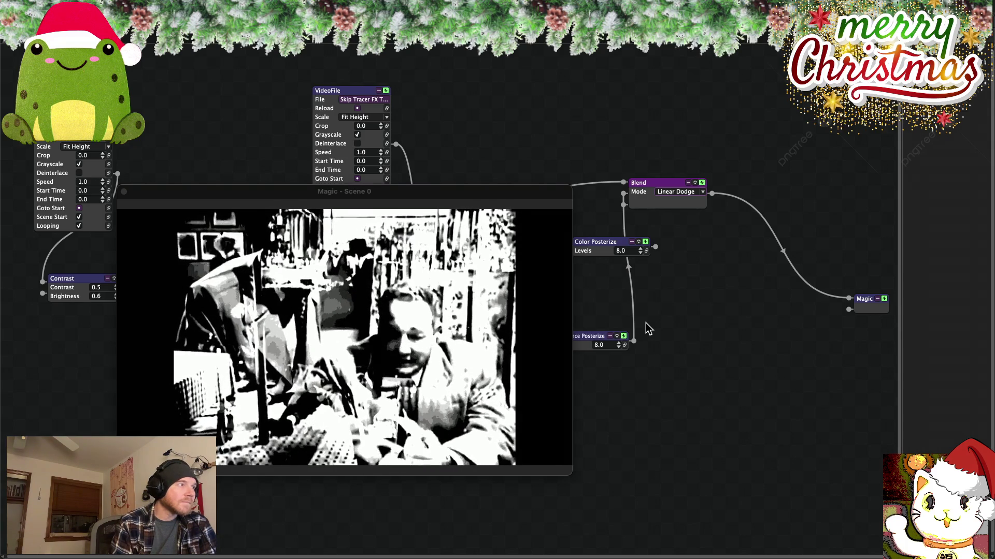
pyautogui.hotkey('ctrl', 'f')
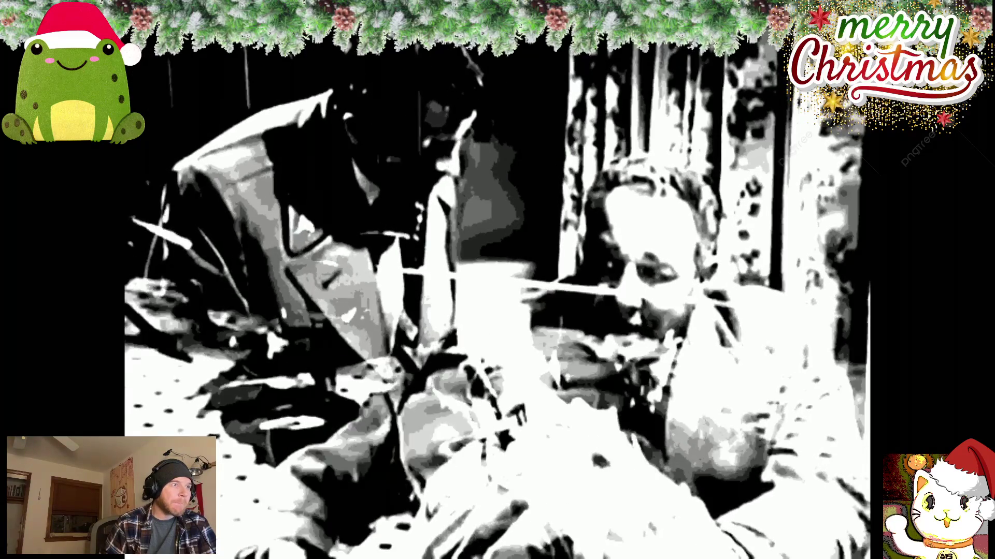
pyautogui.press('Escape')
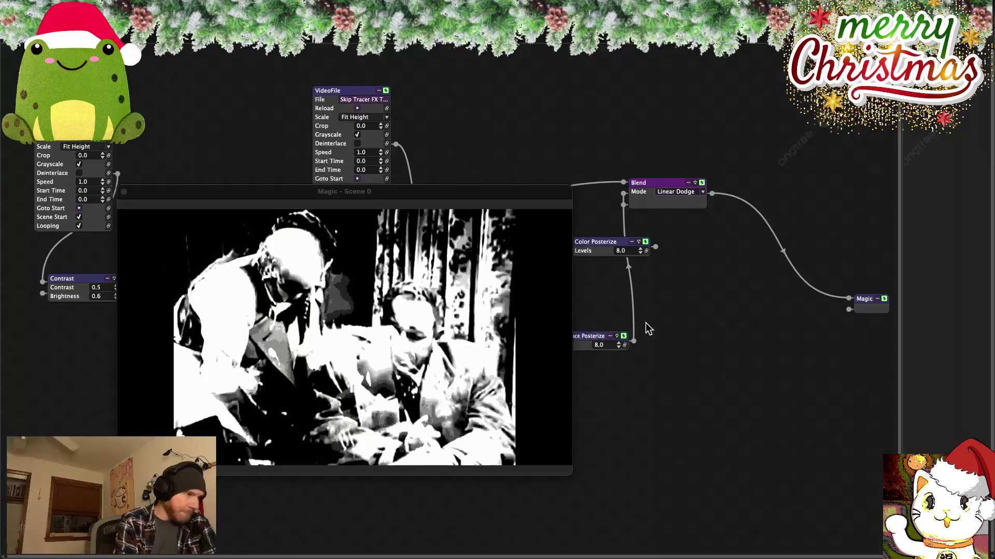
# - Switch the Blend mode to Average and preview it full screen
pyautogui.click(702, 193)
pyautogui.click(682, 228)
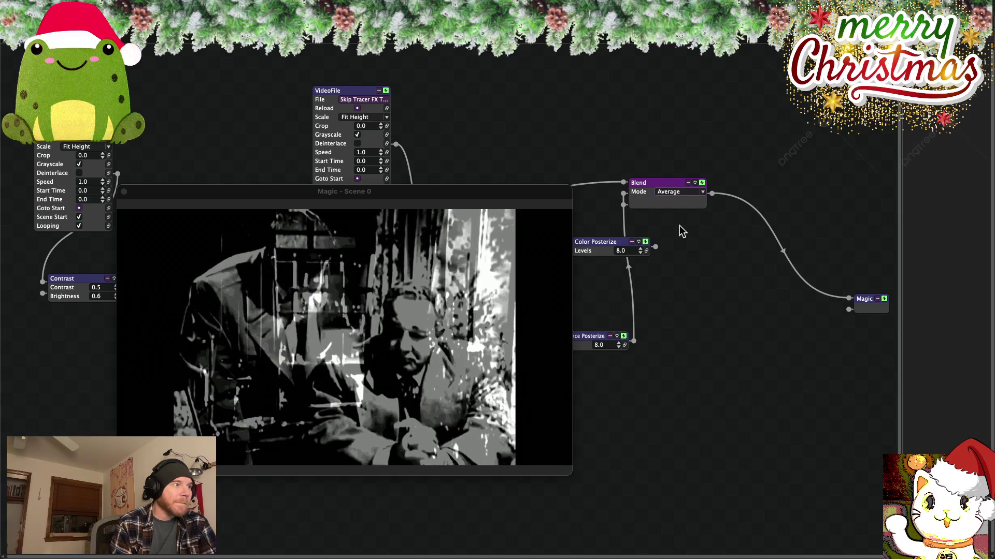
pyautogui.press('super+f')
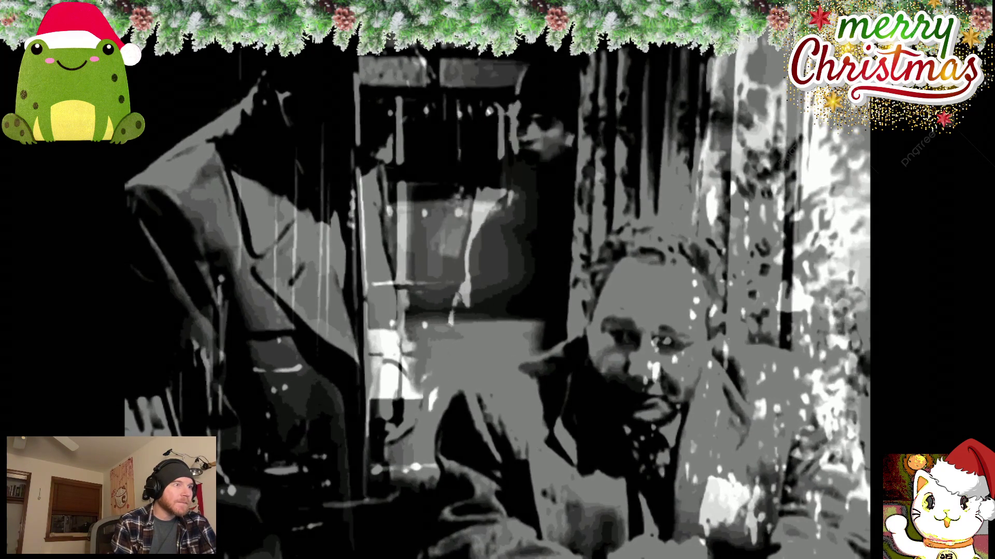
pyautogui.press('Escape')
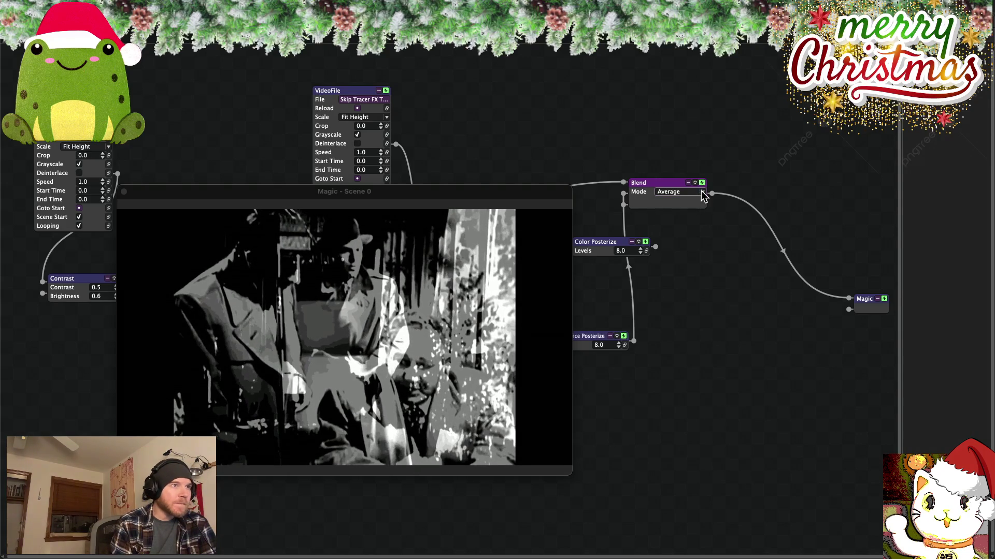
# - Try the Lighten, Subtract, Difference and Negation blend modes in turn
pyautogui.click(702, 191)
pyautogui.click(675, 202)
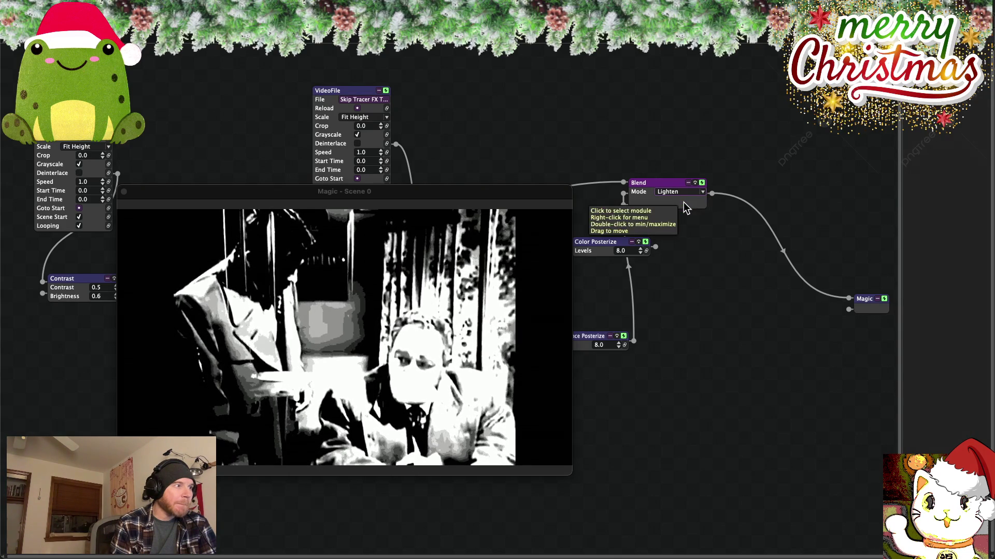
pyautogui.click(701, 192)
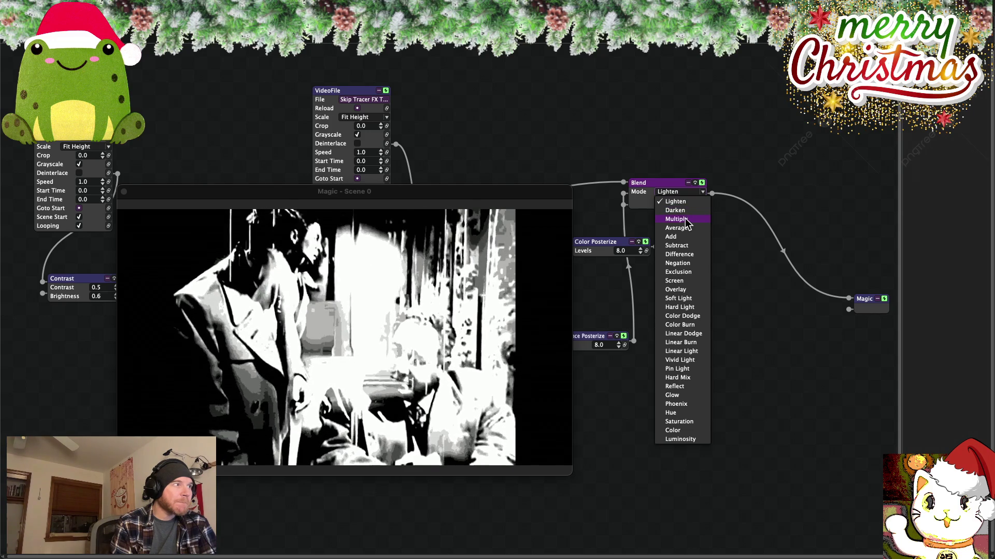
pyautogui.click(676, 246)
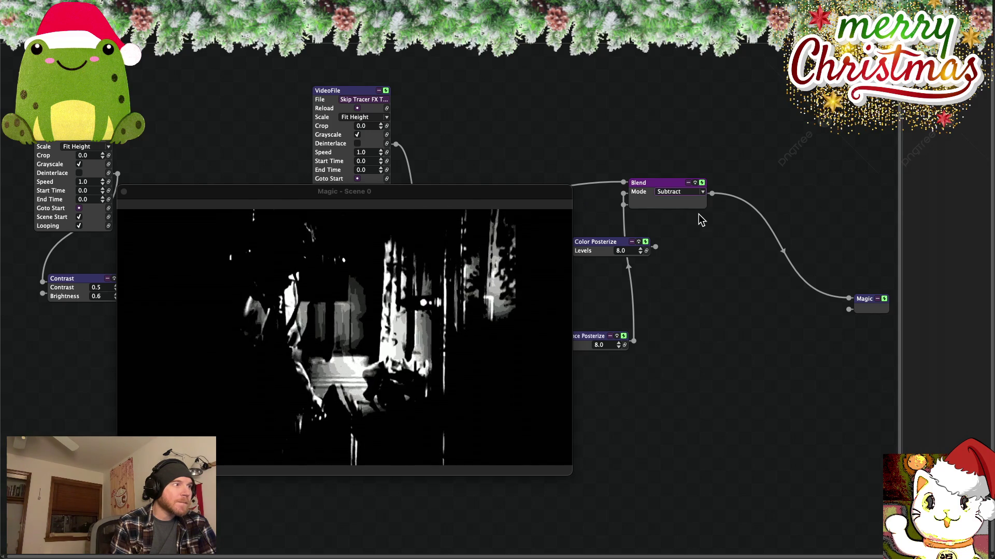
pyautogui.click(703, 193)
pyautogui.click(679, 254)
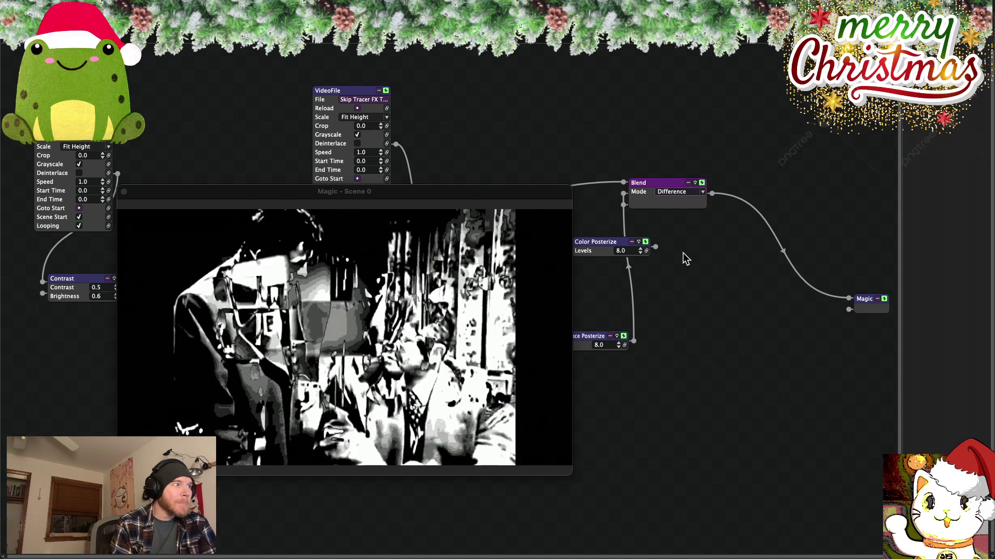
pyautogui.click(702, 192)
pyautogui.click(687, 264)
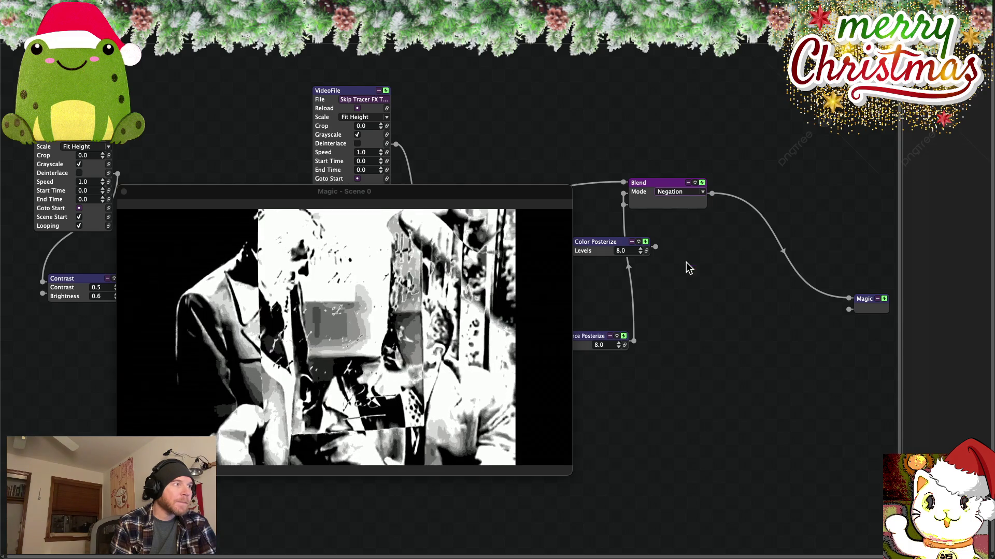
# - Try Difference and Exclusion, then settle on Screen and show the output full screen
pyautogui.click(703, 192)
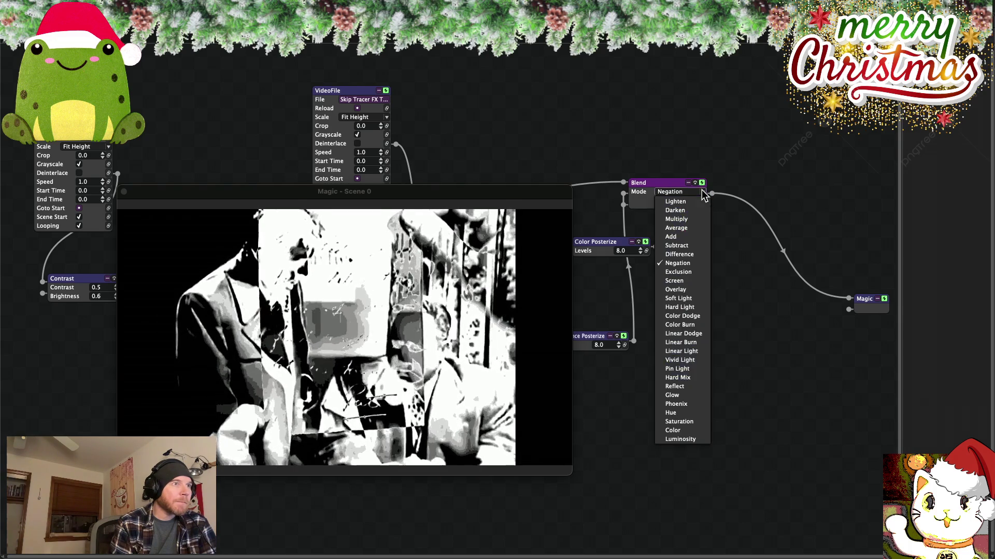
pyautogui.click(681, 255)
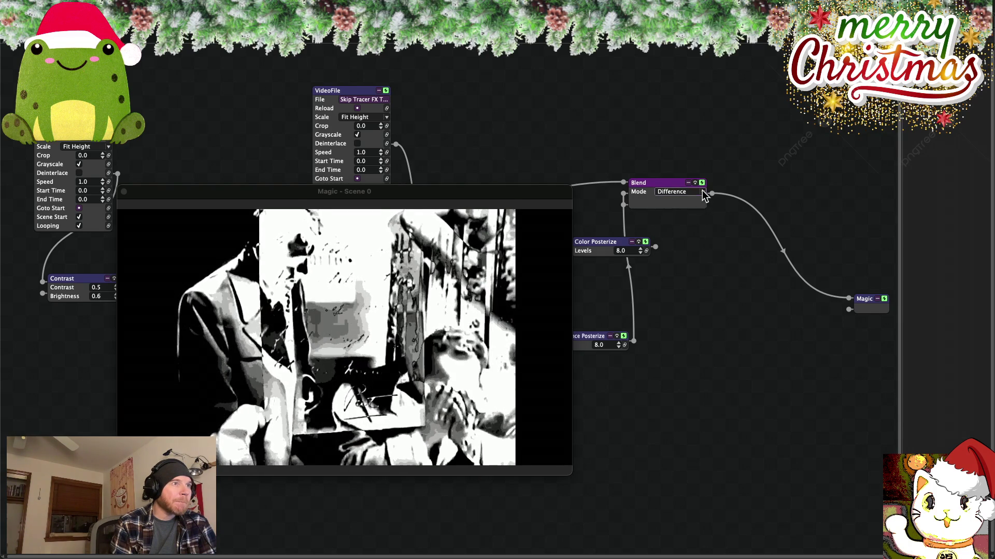
pyautogui.click(704, 193)
pyautogui.click(687, 272)
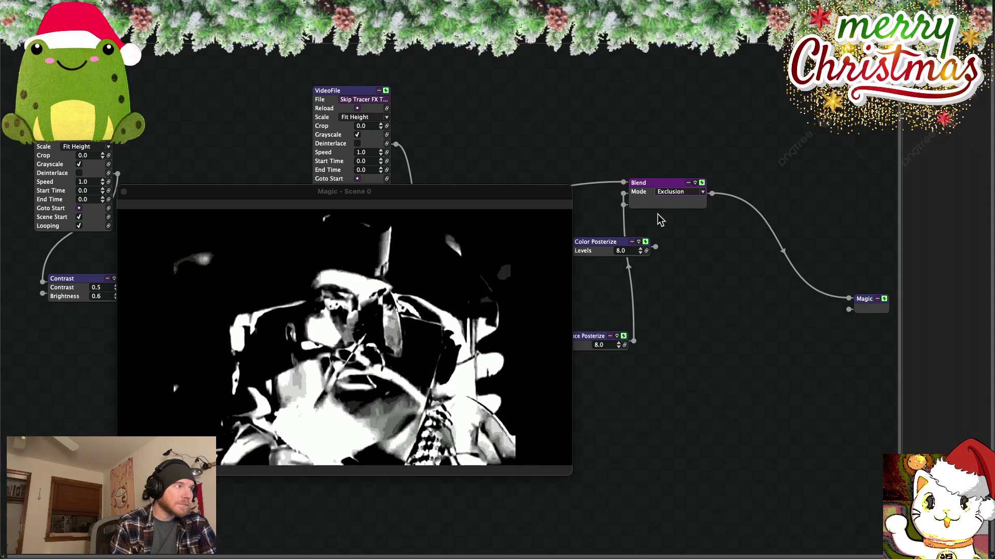
pyautogui.click(703, 195)
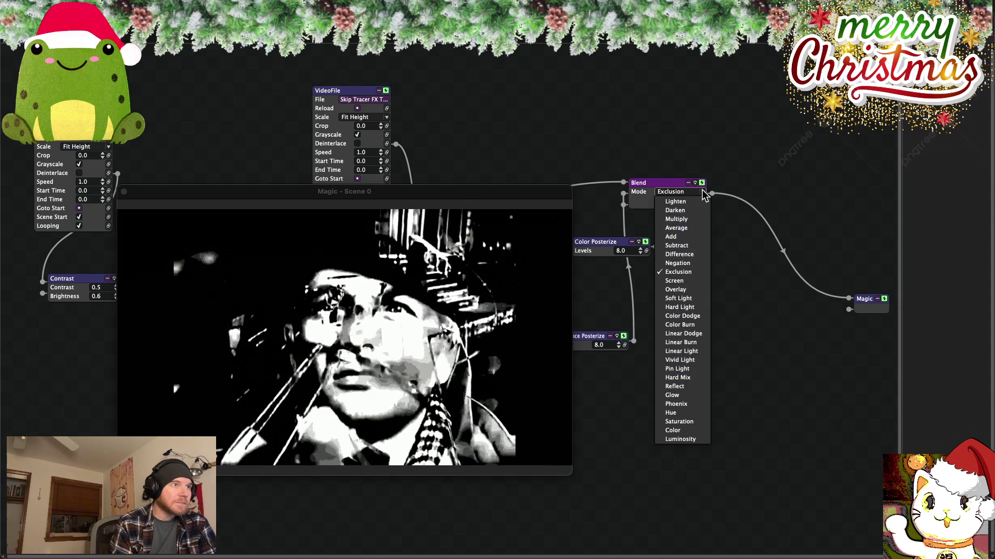
pyautogui.click(679, 283)
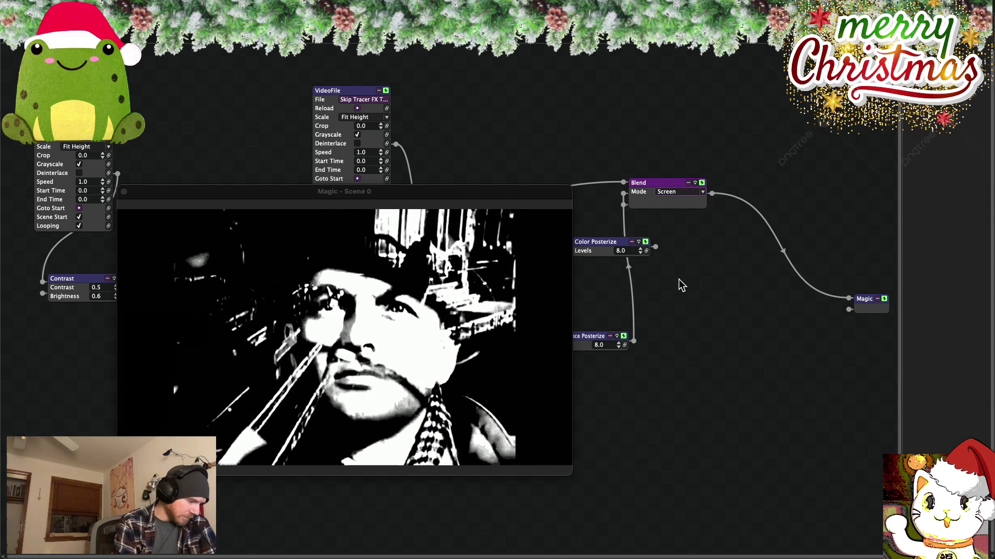
pyautogui.press('super+f')
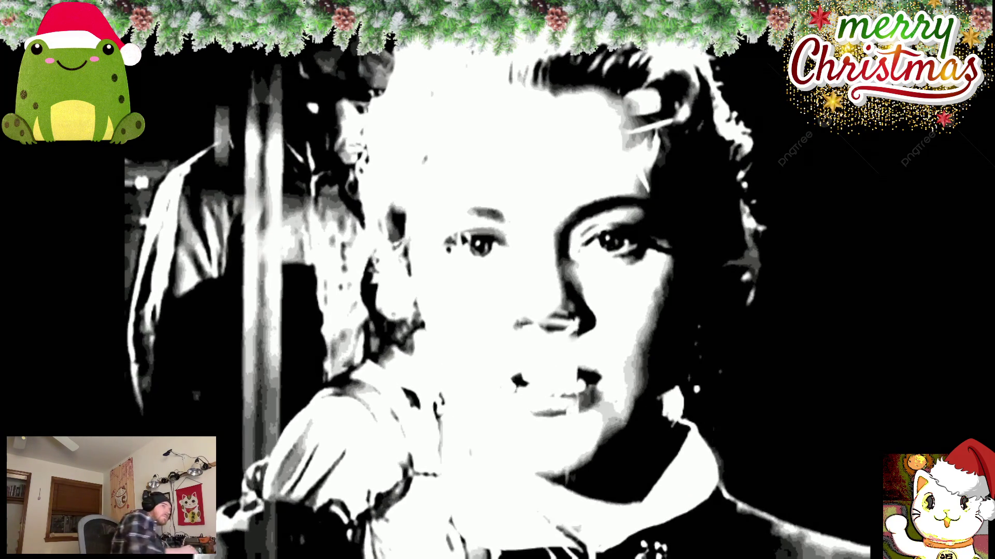
# - Hide Magic, open the bass chords .wav in Skip Tracer Video for playback, then return to Magic
pyautogui.press('Escape')
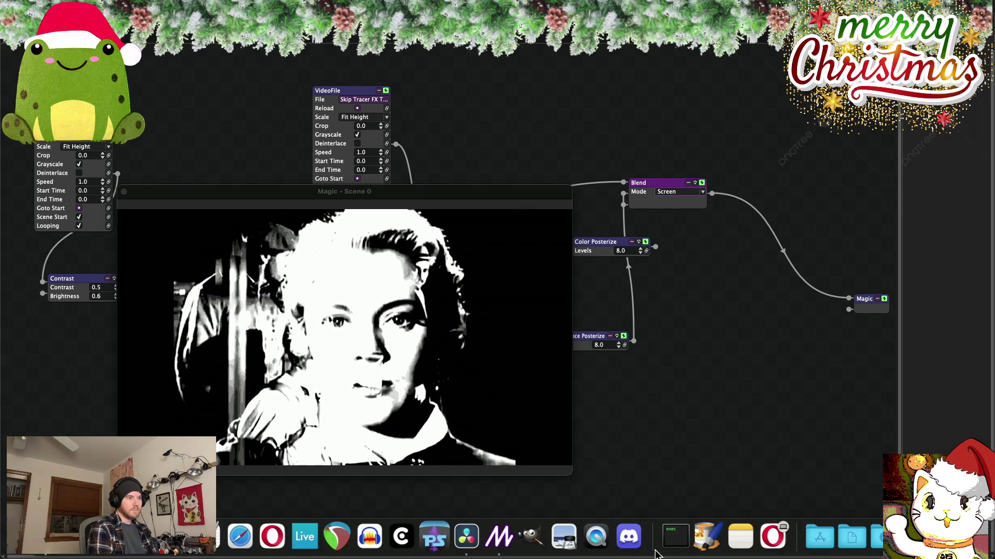
pyautogui.press('super+m')
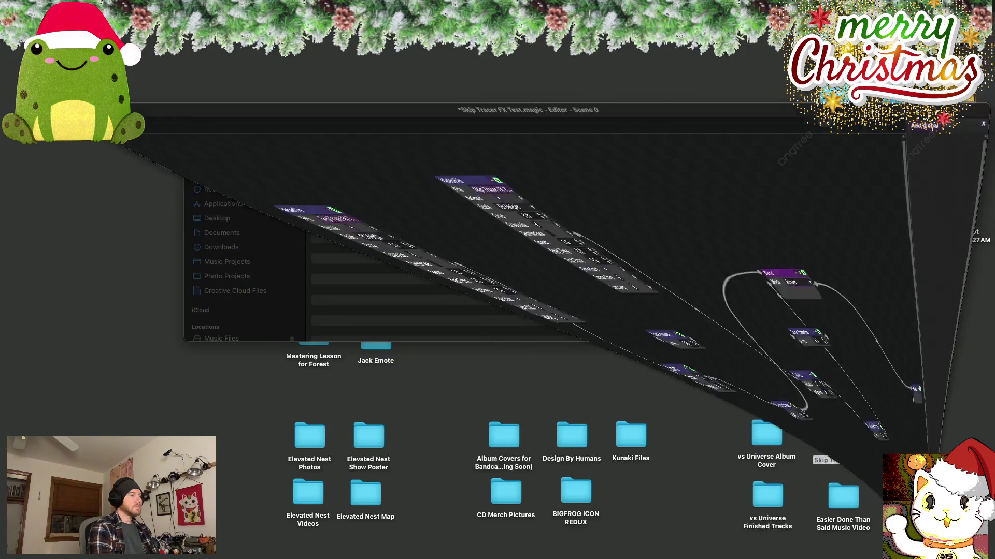
pyautogui.click(396, 265)
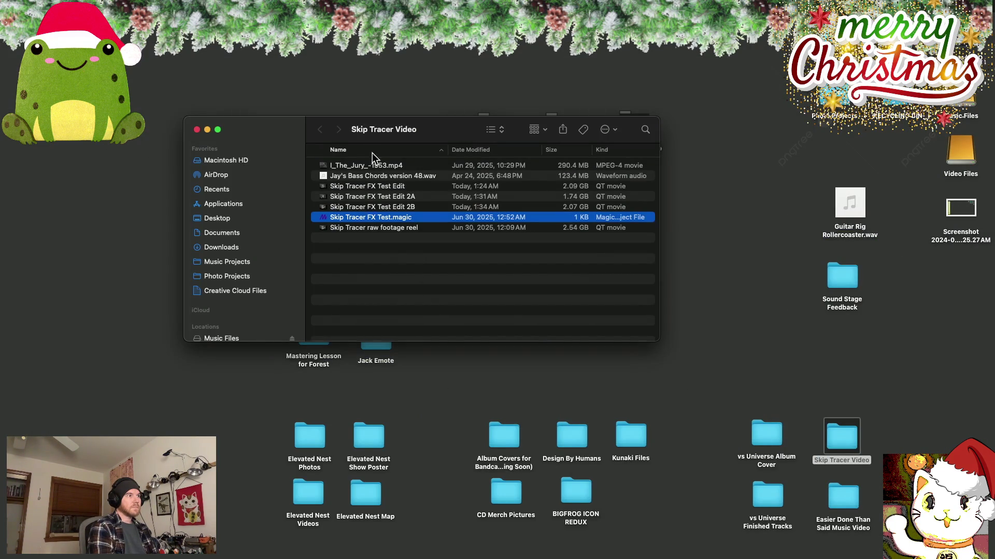
pyautogui.doubleClick(372, 177)
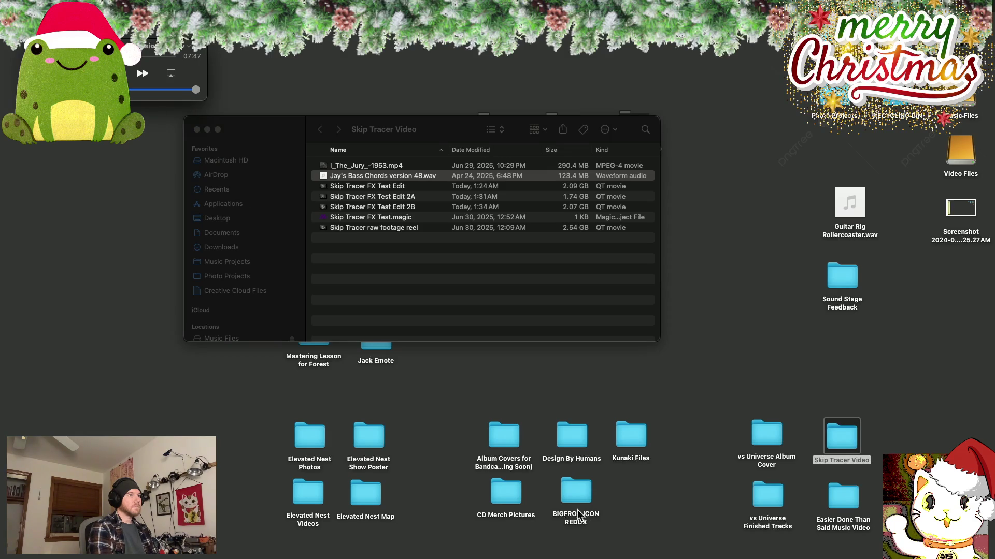
pyautogui.moveTo(604, 557)
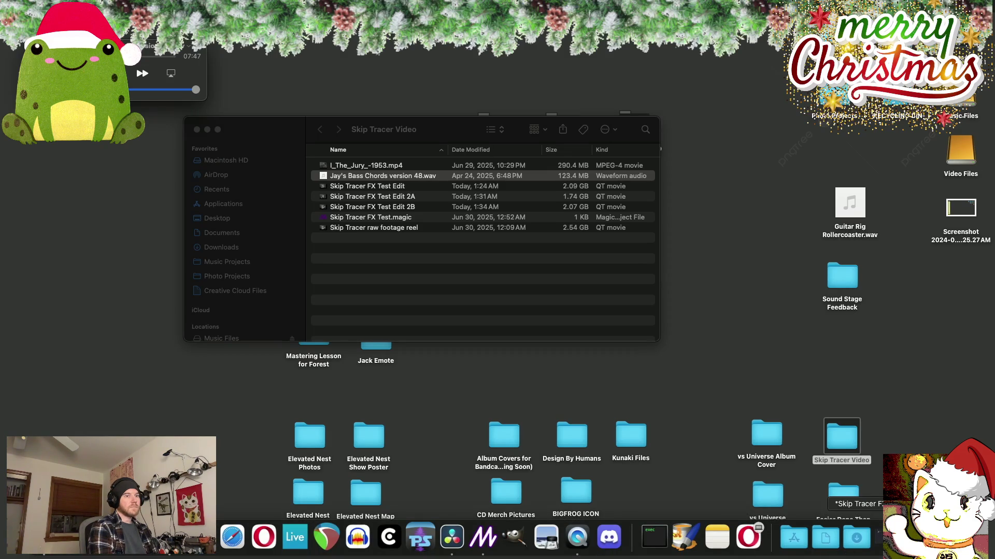
pyautogui.click(483, 537)
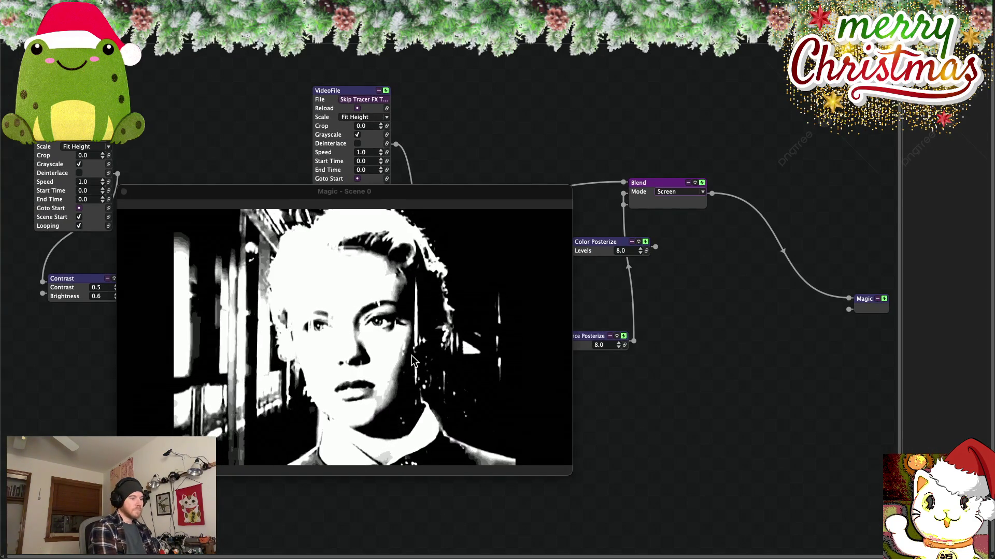
# - Watch the Screen-blended posterized footage in the full-screen Scene 0 window, then return to the patch
pyautogui.doubleClick(412, 355)
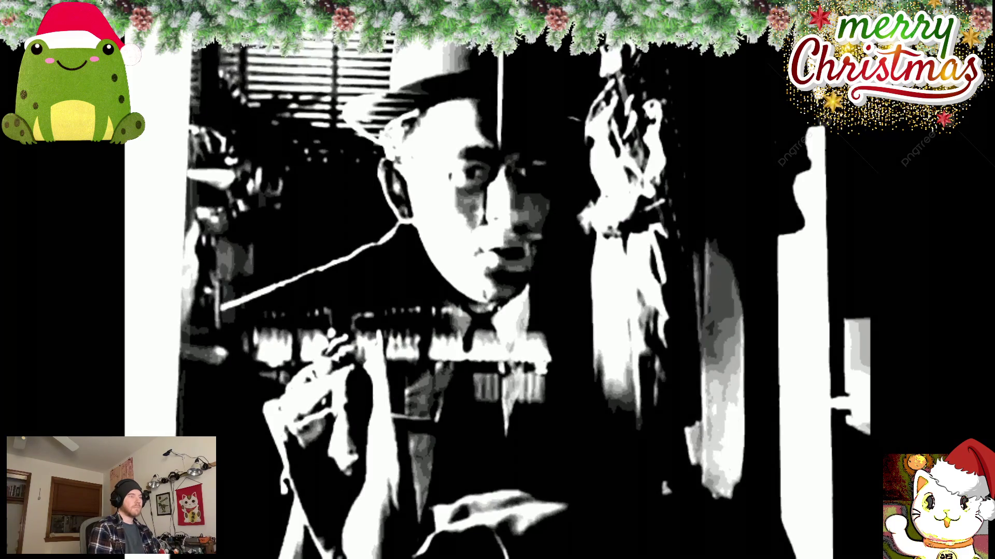
pyautogui.doubleClick(411, 356)
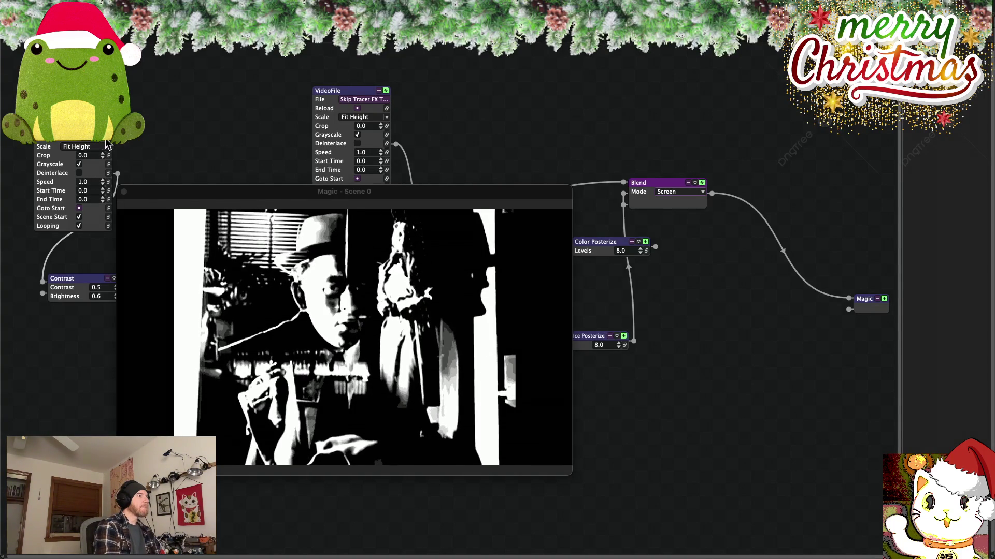
# - Raise the left video's playback speed to 2.0, watch full screen, then hide Magic
pyautogui.click(103, 180)
pyautogui.click(103, 180)
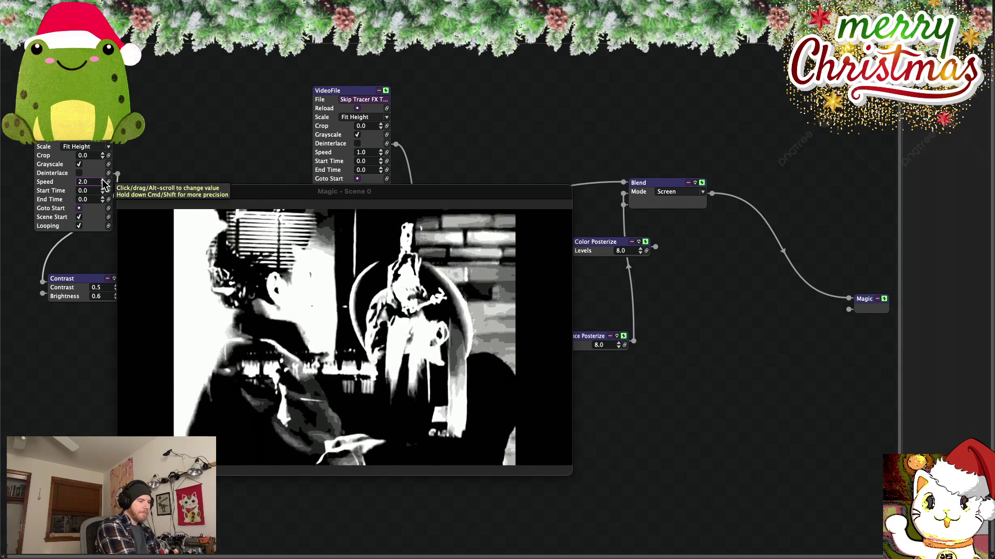
pyautogui.press('super+f')
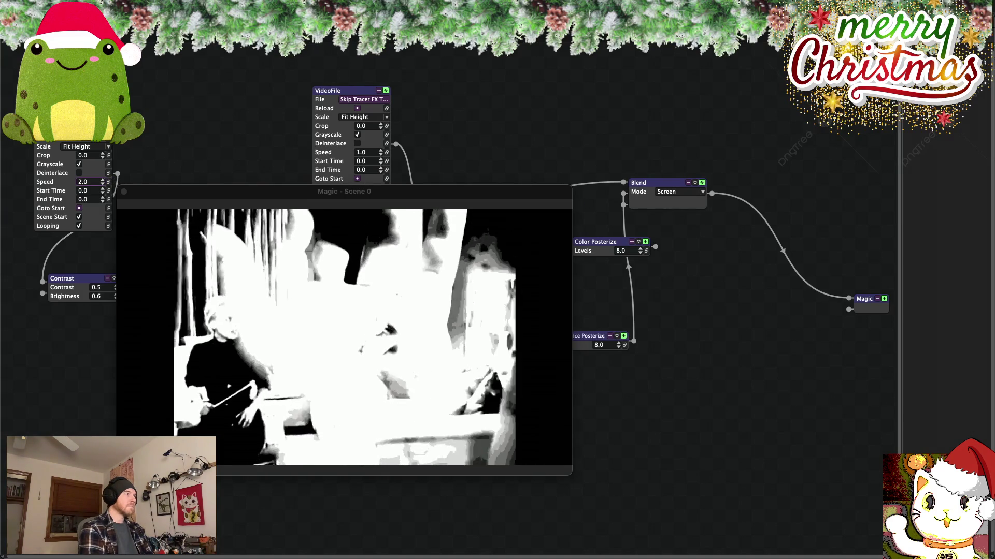
pyautogui.press('super+h')
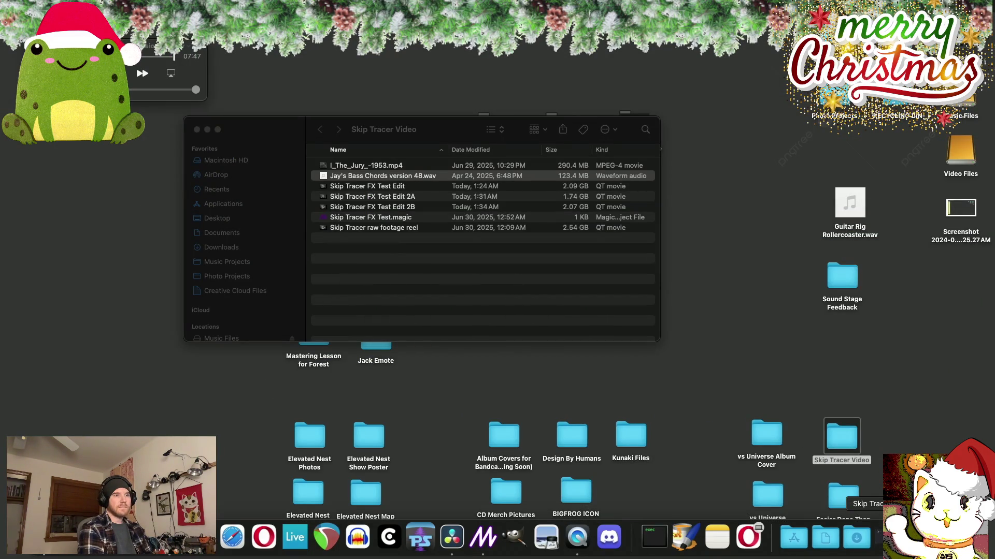
# - Briefly bring up the DaVinci Resolve Skip Tracer Version 2 edit, then minimize it again
pyautogui.click(876, 537)
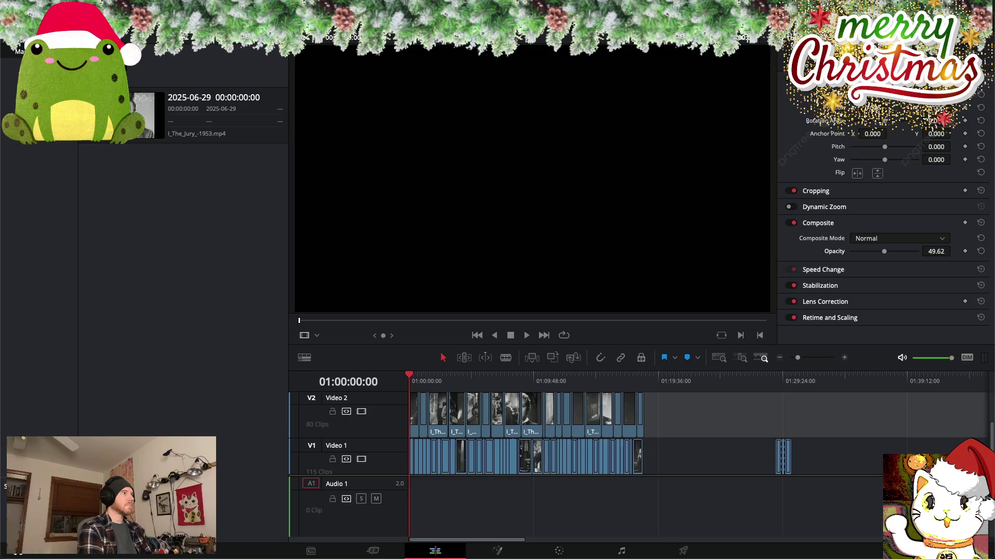
pyautogui.press('super+m')
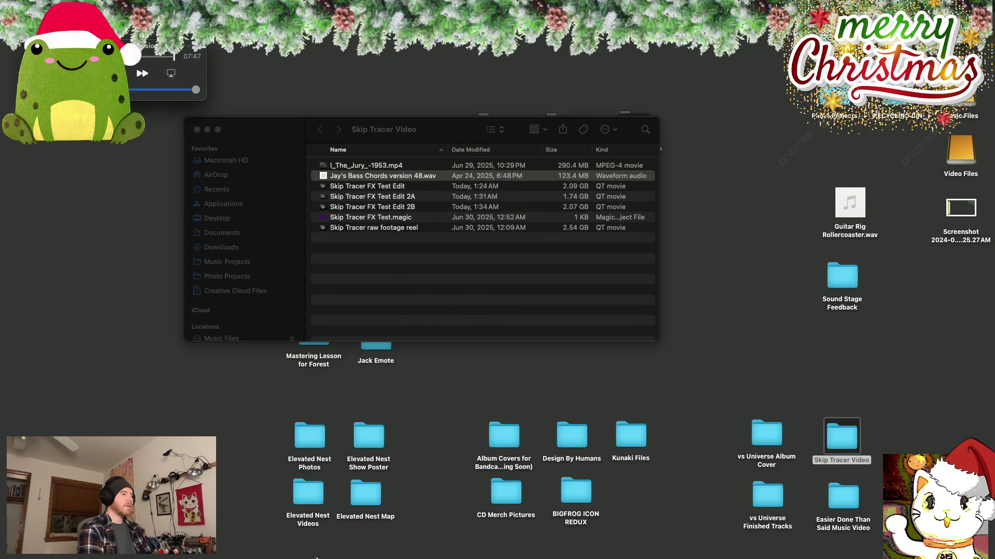
pyautogui.moveTo(324, 558)
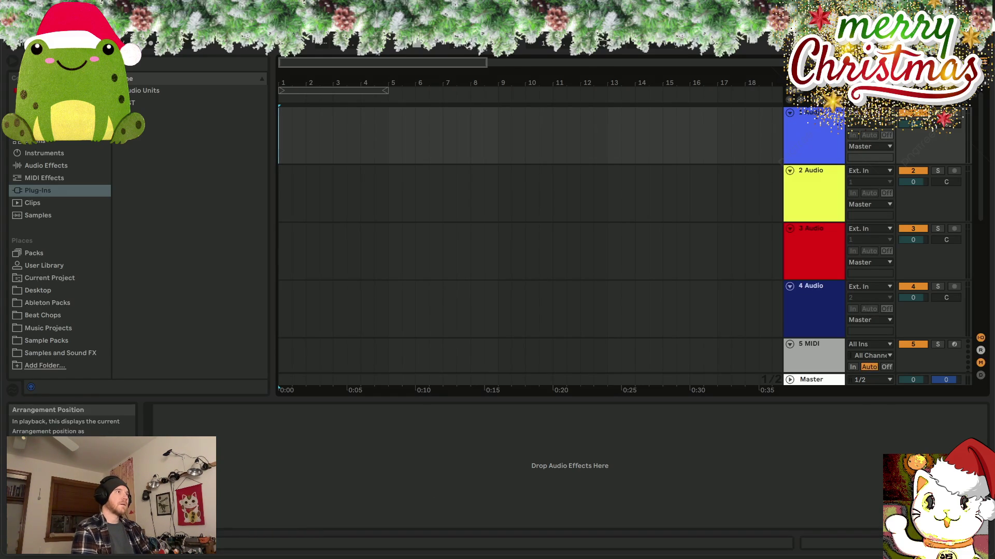
# - Window Live and place Jay's Bass Chords version 48.wav on track 1 at the arrangement start
pyautogui.press('ctrl+super+f')
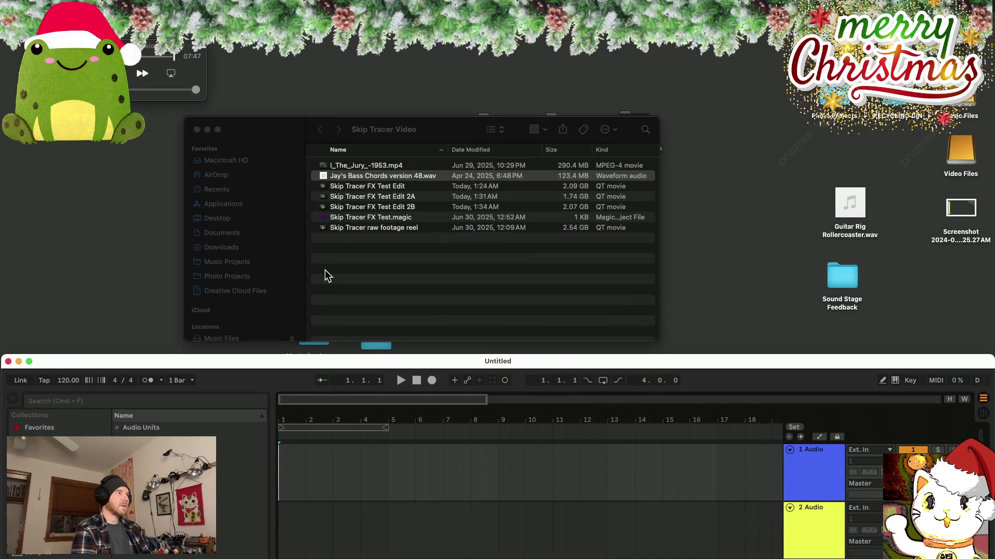
pyautogui.moveTo(341, 184); pyautogui.dragTo(290, 471)
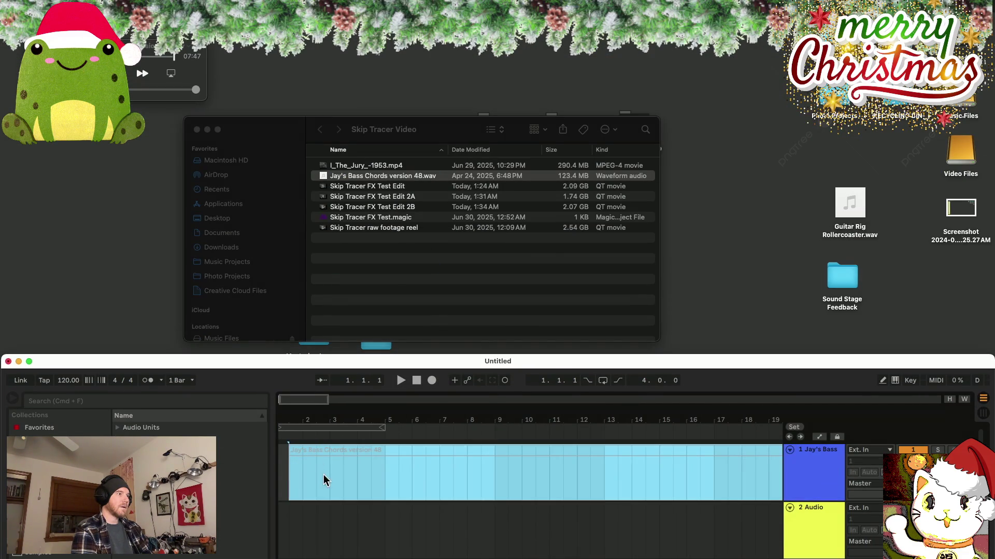
pyautogui.moveTo(407, 451); pyautogui.dragTo(383, 450)
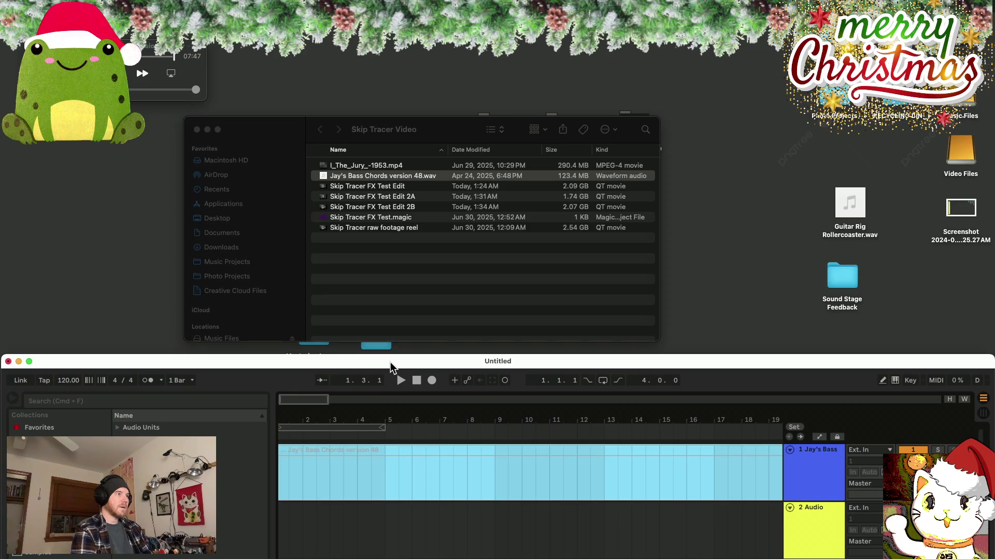
pyautogui.moveTo(391, 366); pyautogui.dragTo(382, 55)
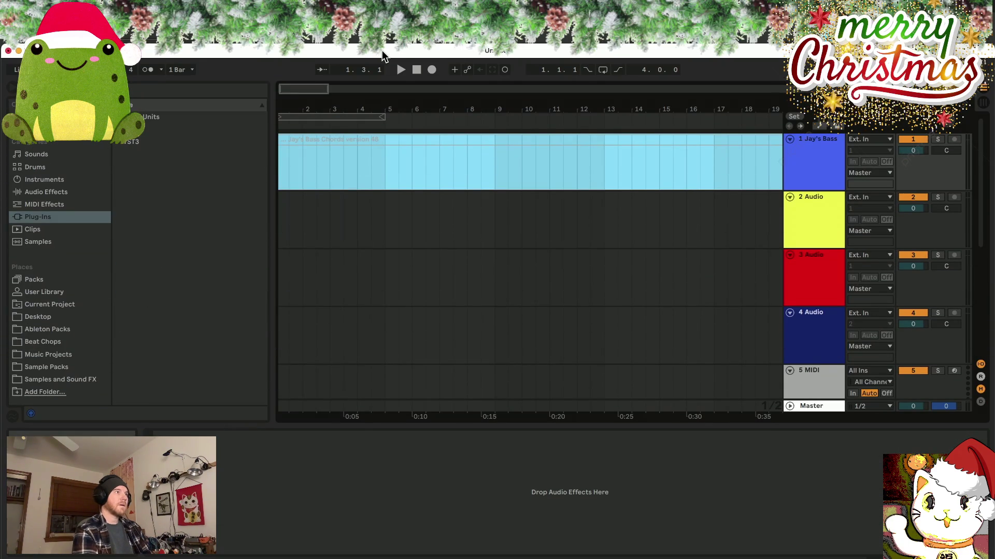
pyautogui.click(392, 215)
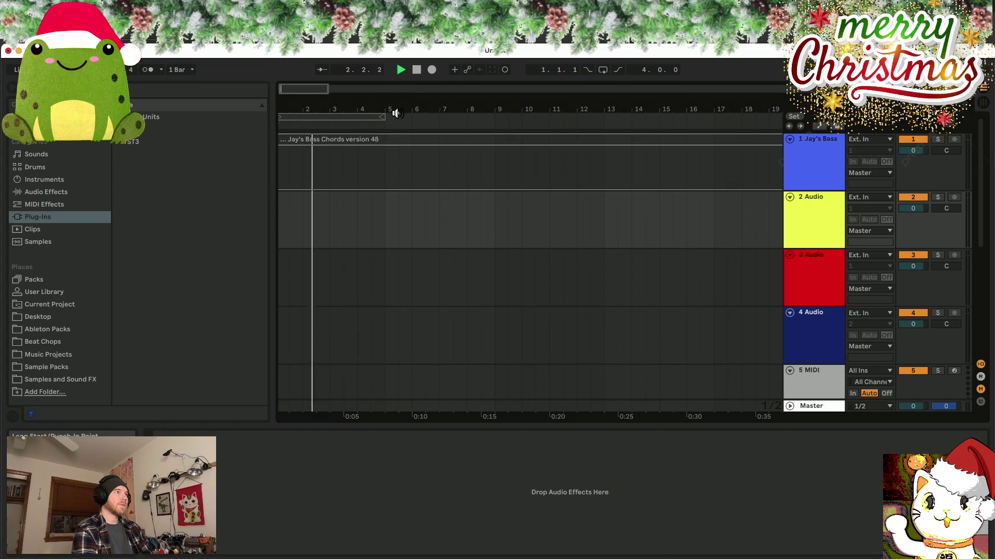
# - Drag the bass chords audio file from Finder onto a new track clip
pyautogui.moveTo(401, 53); pyautogui.dragTo(400, 262)
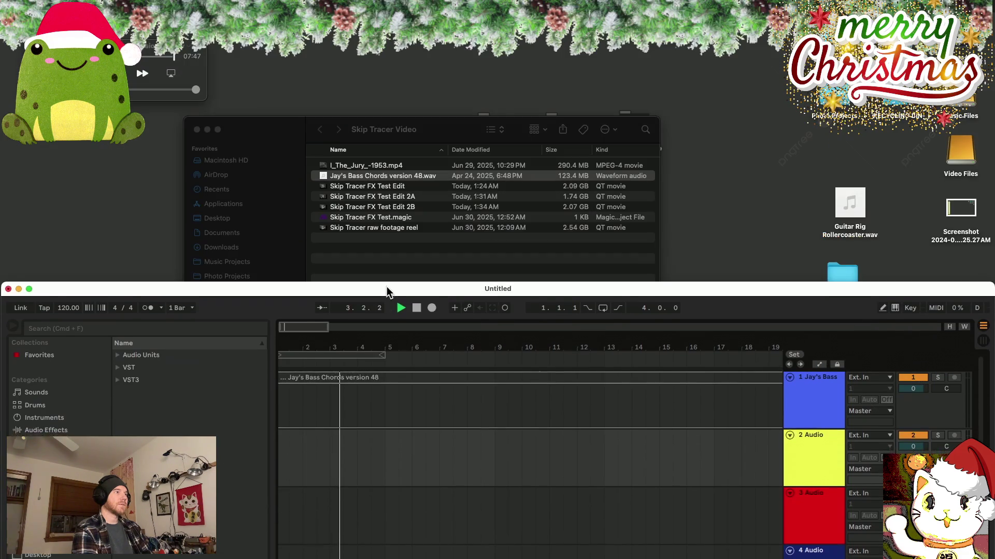
pyautogui.moveTo(390, 182); pyautogui.dragTo(374, 376)
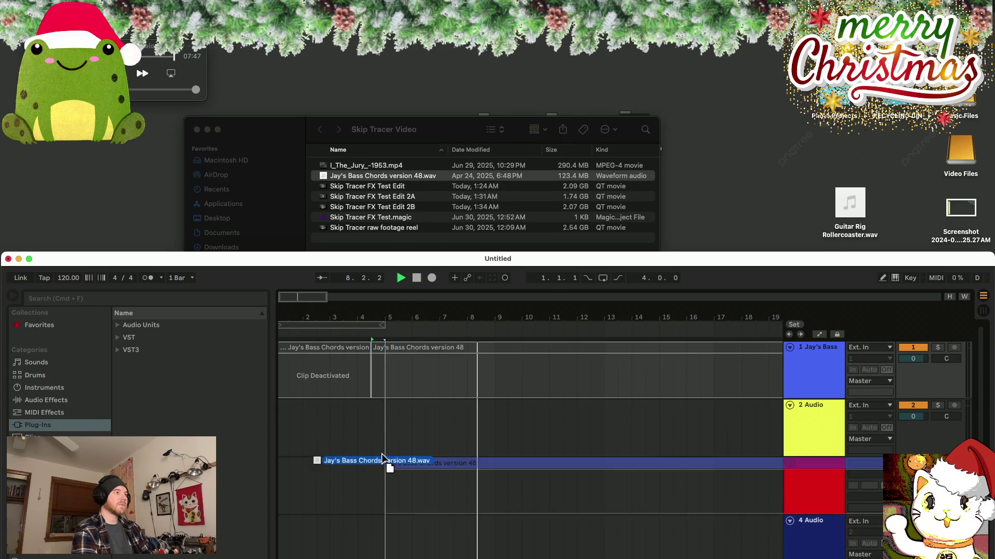
pyautogui.moveTo(389, 203); pyautogui.dragTo(399, 423)
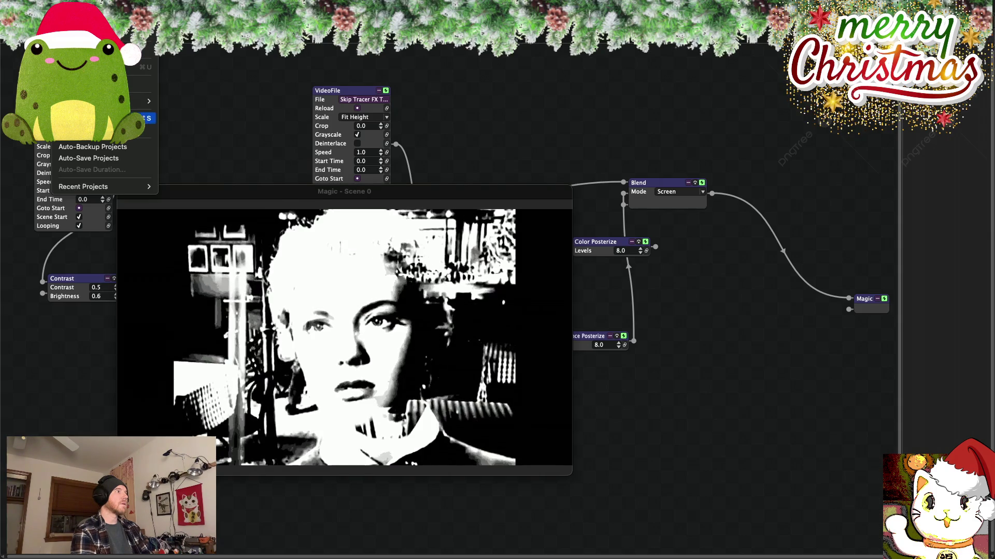
# - Save the patch as Skip Tracer FX Test 2.magic
pyautogui.click(103, 130)
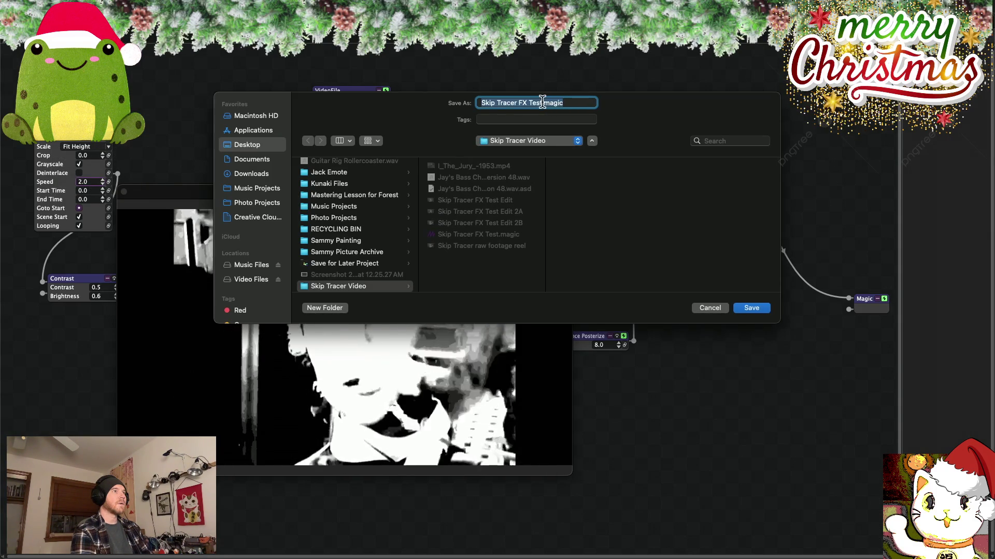
pyautogui.press('Right')
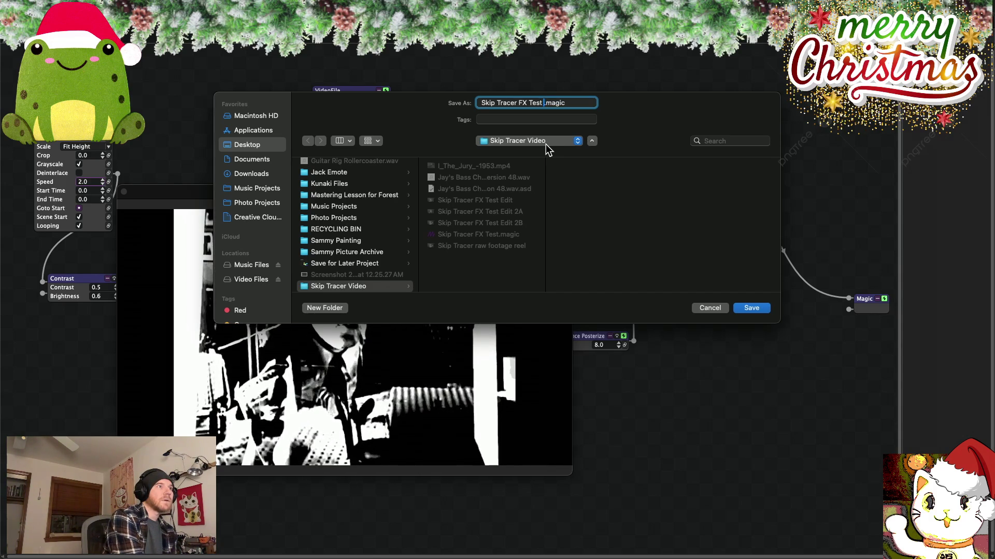
pyautogui.write('2')
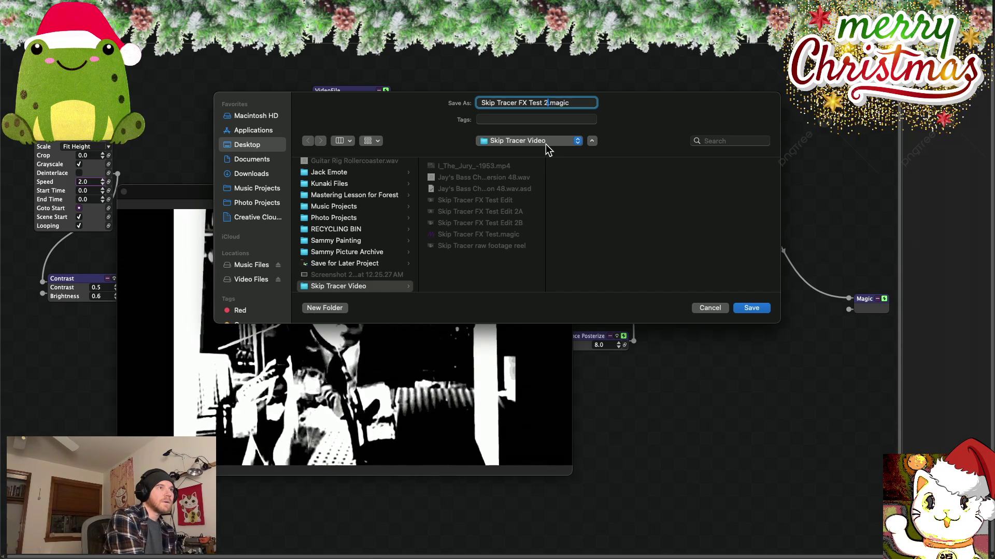
pyautogui.press('Return')
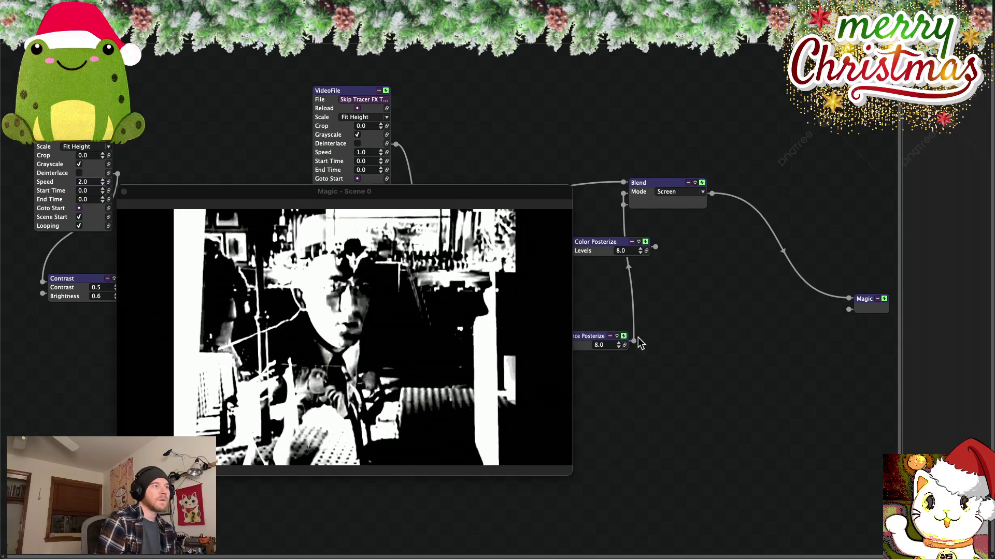
# - Turn Warp off on the Jay's Bass Chords clip in Ableton Live and stop playback
pyautogui.moveTo(577, 549)
pyautogui.click(295, 538)
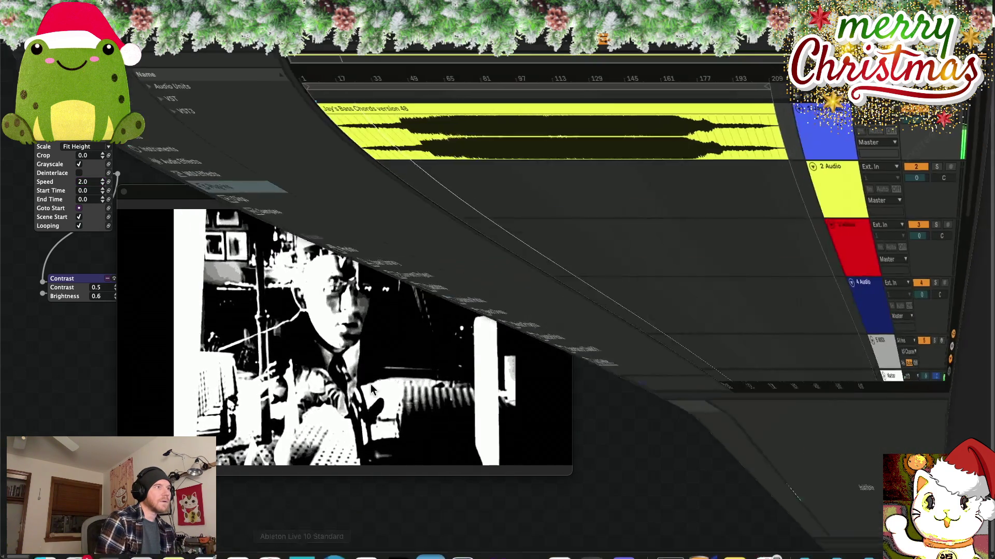
pyautogui.doubleClick(384, 108)
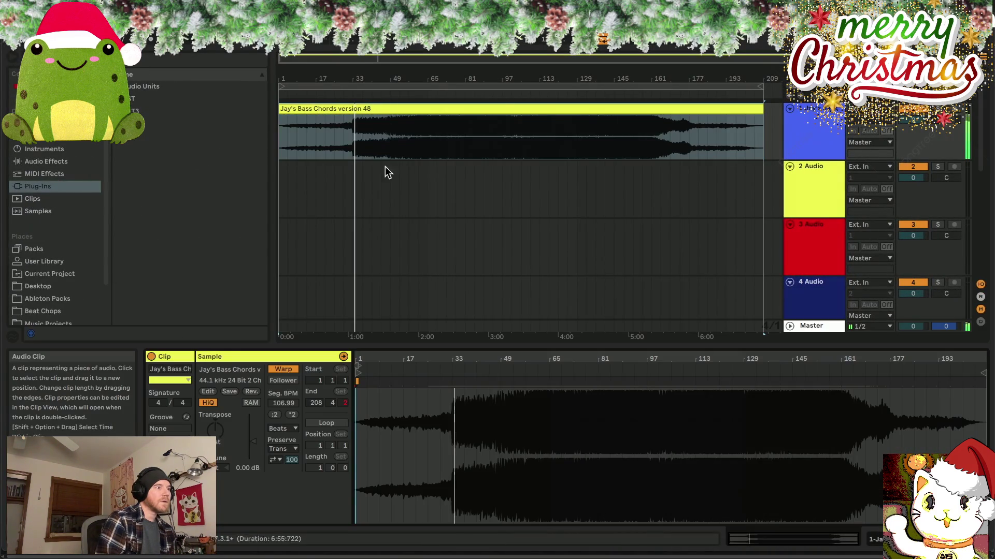
pyautogui.click(284, 369)
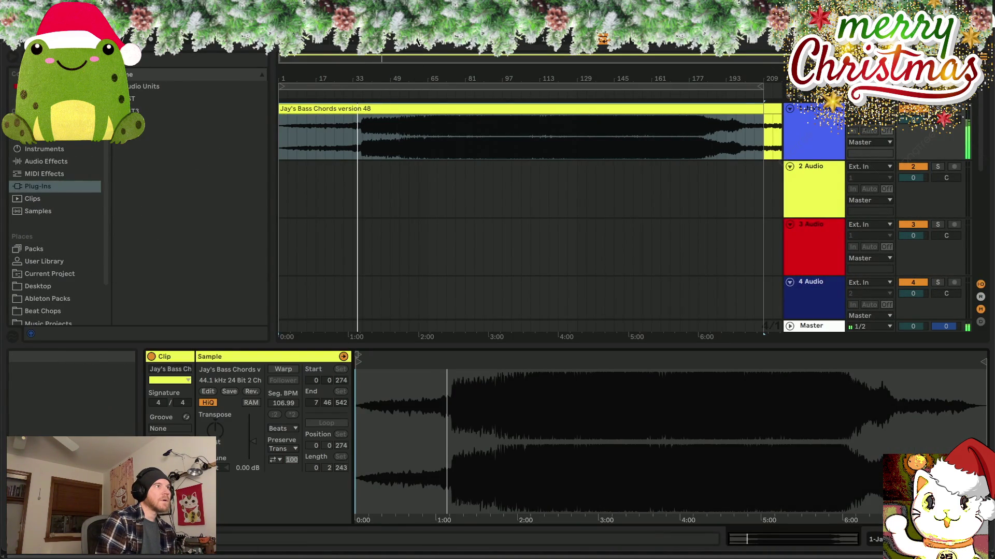
pyautogui.click(403, 50)
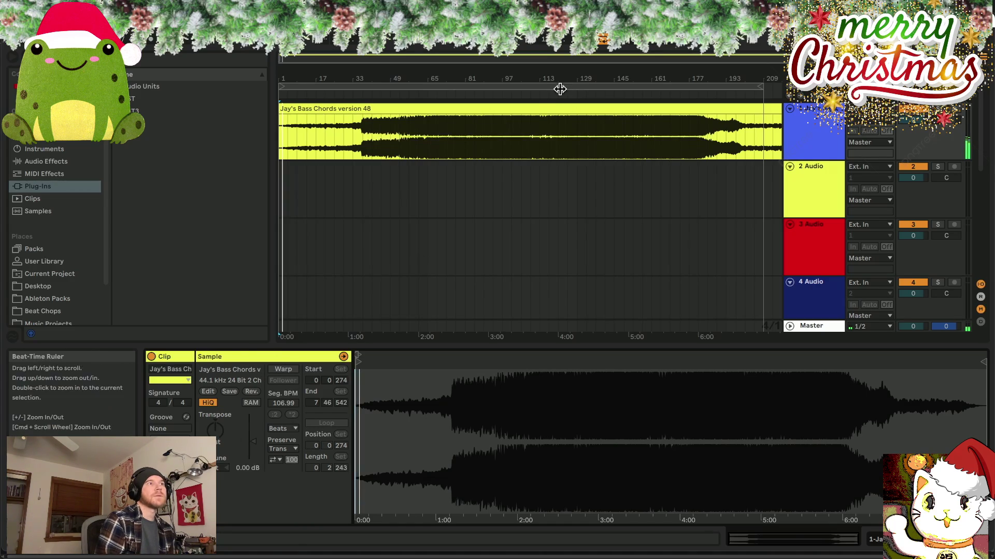
pyautogui.rightClick(527, 108)
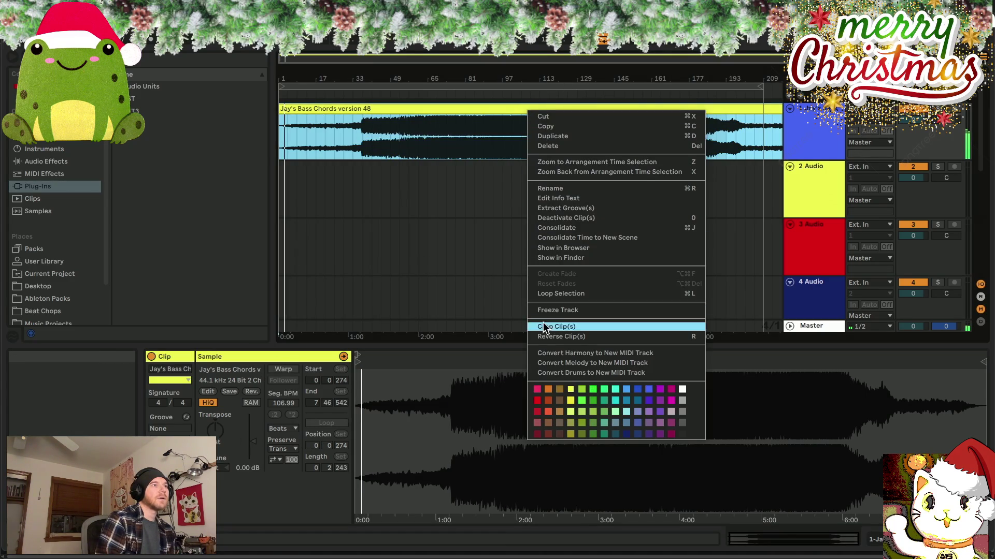
pyautogui.click(560, 294)
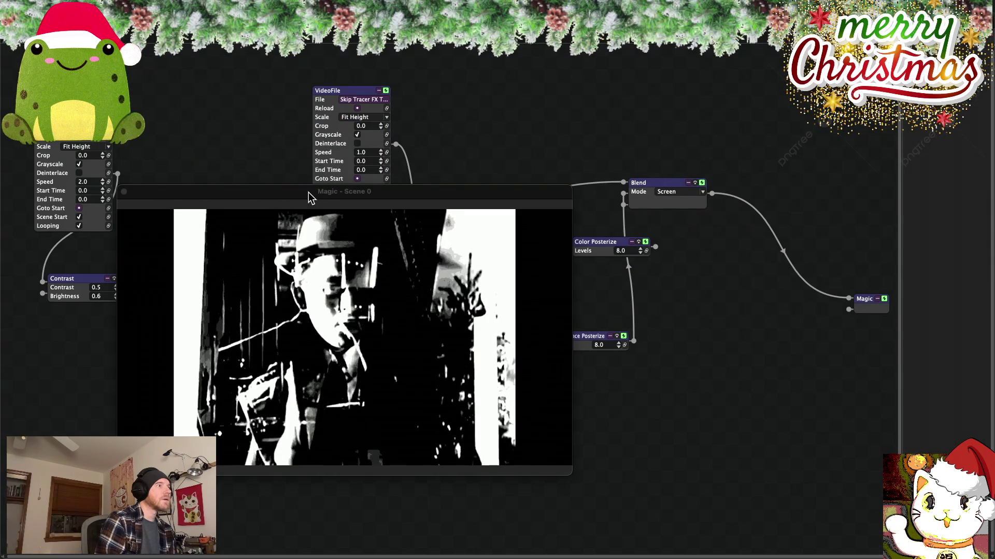
pyautogui.moveTo(308, 192); pyautogui.dragTo(418, 110)
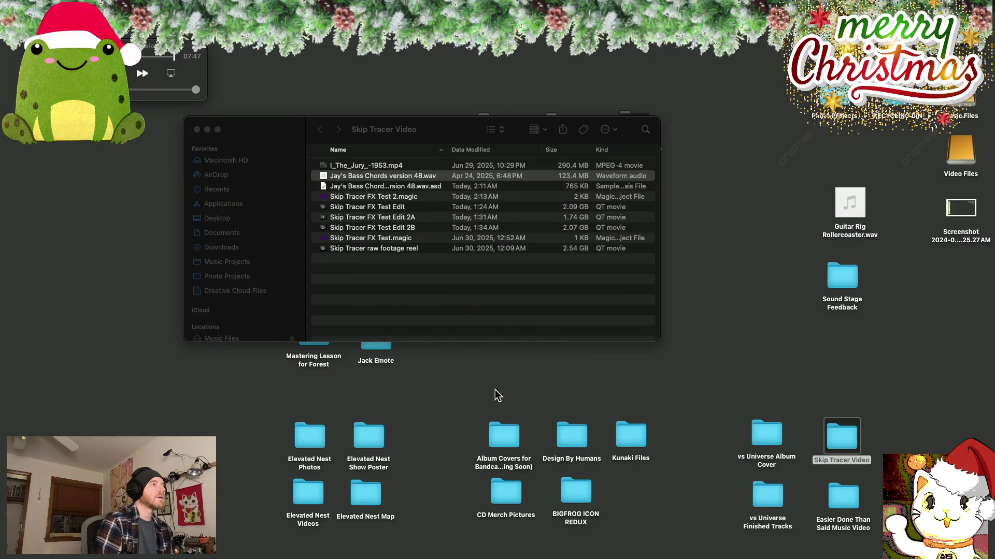
# - Confirm Skip Tracer FX Test 2.magic sits beside the FX test edits, then restore the minimized DaVinci Resolve window
pyautogui.moveTo(620, 557)
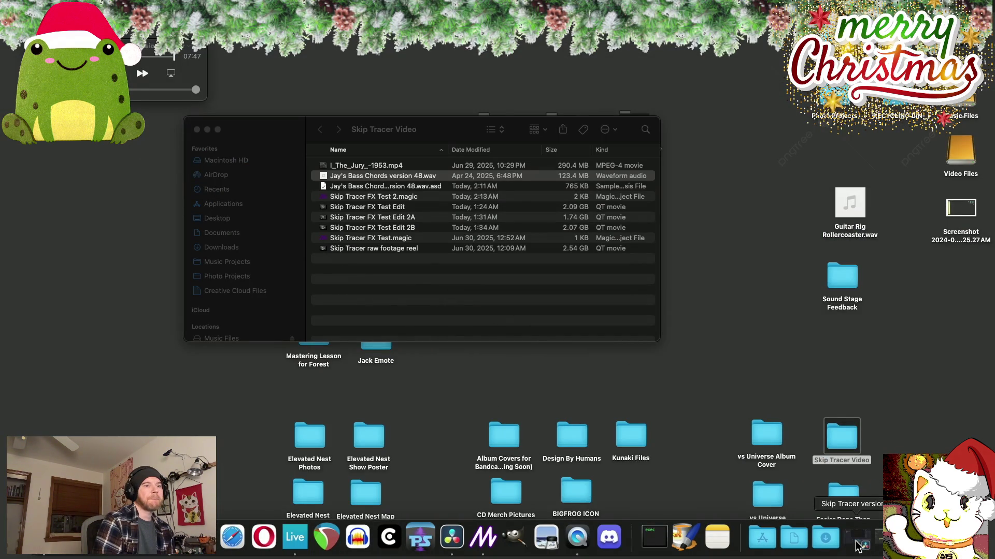
pyautogui.click(857, 541)
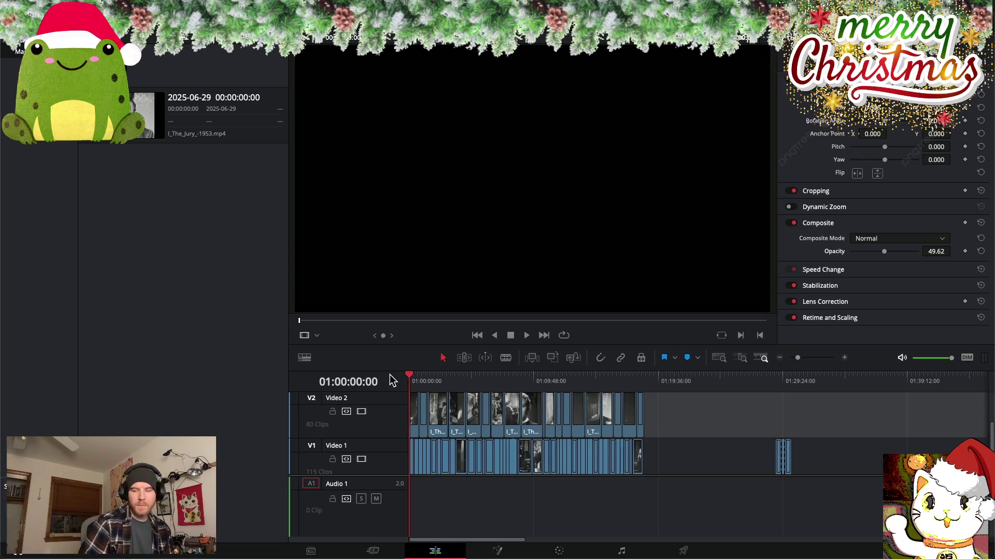
pyautogui.scroll(3, 461, 386)
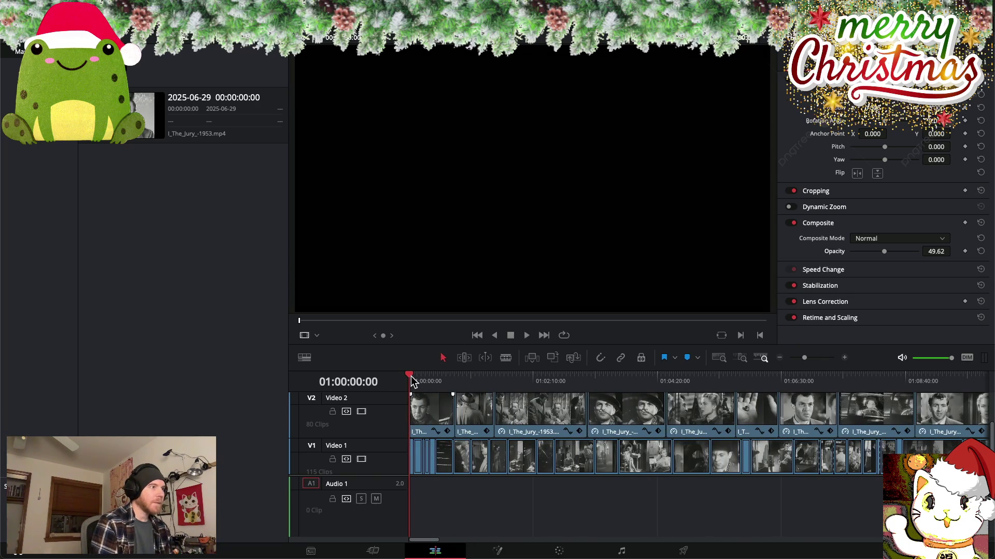
pyautogui.click(417, 379)
pyautogui.moveTo(417, 379); pyautogui.dragTo(475, 377)
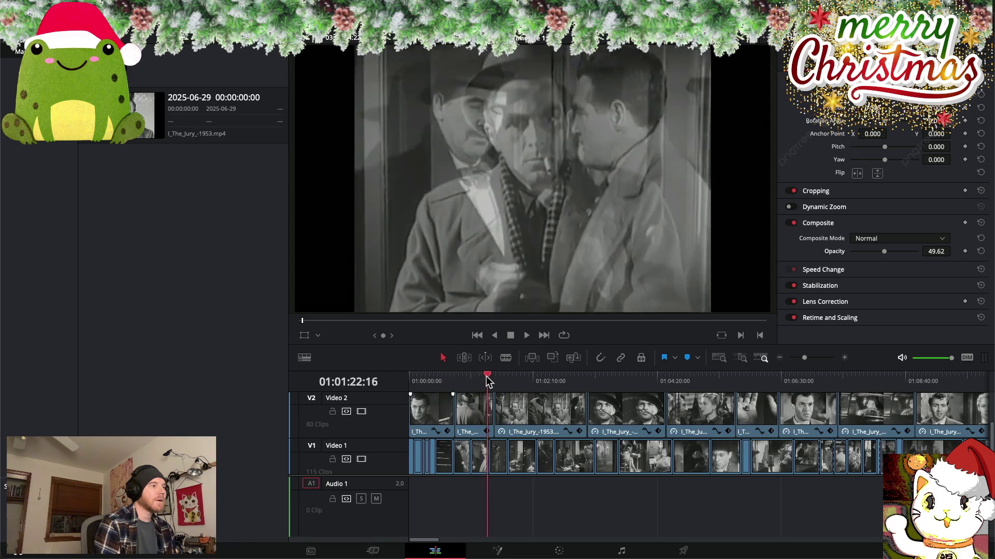
pyautogui.moveTo(475, 377); pyautogui.dragTo(410, 377)
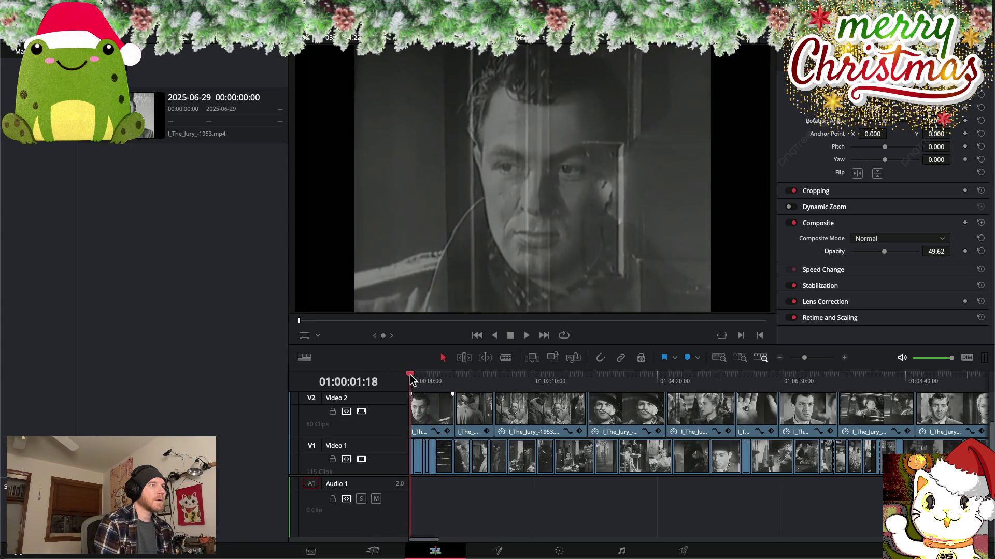
pyautogui.moveTo(409, 379)
pyautogui.mouseDown()
pyautogui.moveTo(443, 382)
pyautogui.moveTo(432, 380)
pyautogui.mouseUp()
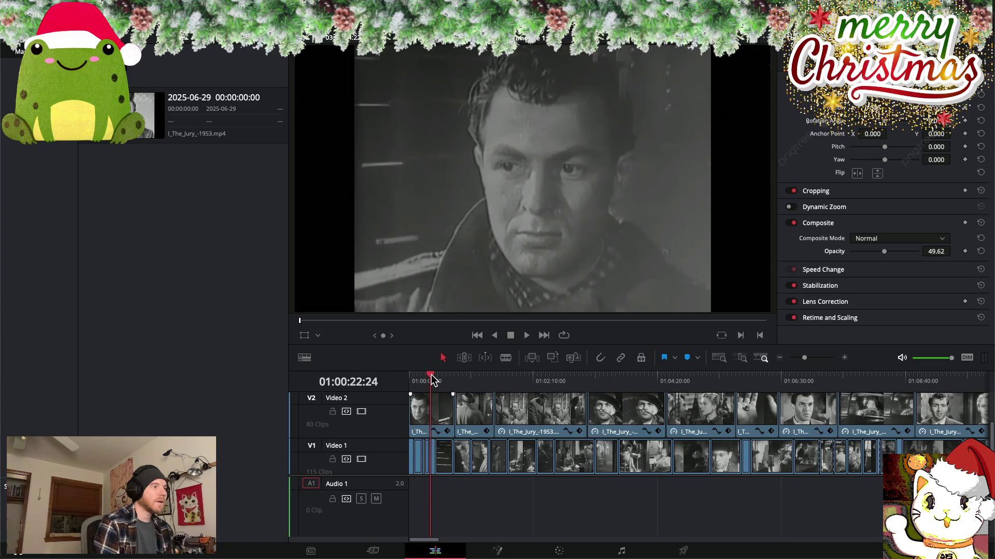